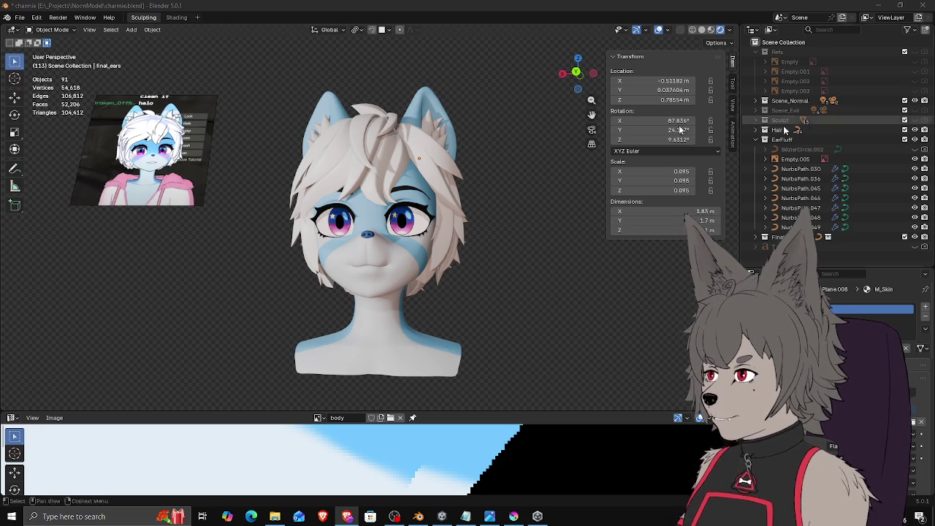
# Step: Select the final_ears object and isolate it in Local View, facing the ears frontally
pyautogui.moveTo(506, 92)
pyautogui.mouseDown(button='middle')
pyautogui.moveTo(431, 140)
pyautogui.moveTo(427, 163)
pyautogui.moveTo(440, 163)
pyautogui.mouseUp(button='middle')
pyautogui.click(431, 140)
pyautogui.scroll(2, 441, 182)
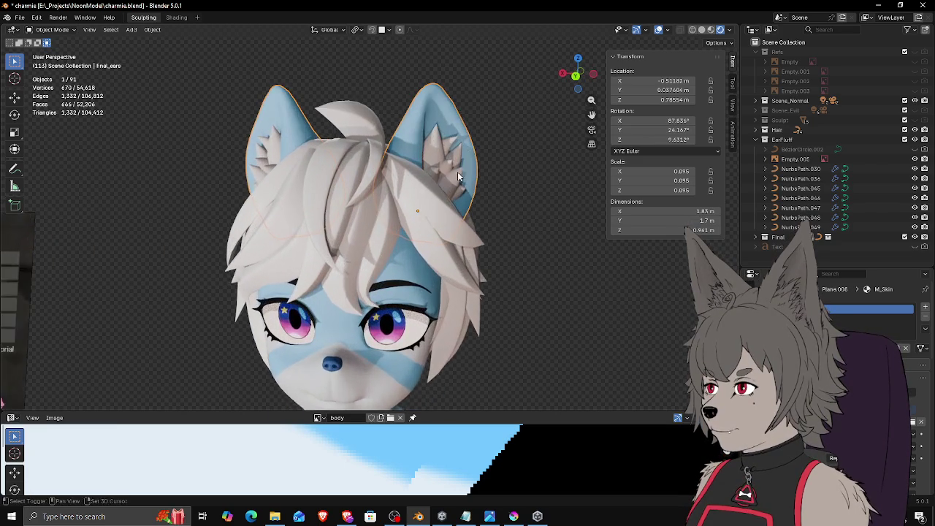
pyautogui.scroll(2, 442, 203)
pyautogui.scroll(-1, 442, 200)
pyautogui.moveTo(442, 197); pyautogui.dragTo(448, 191, button='middle')
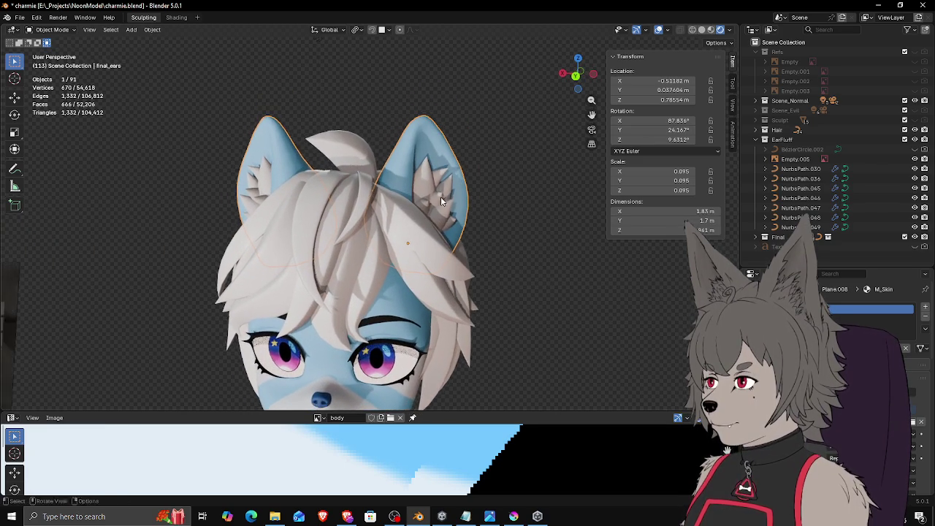
pyautogui.scroll(1, 447, 192)
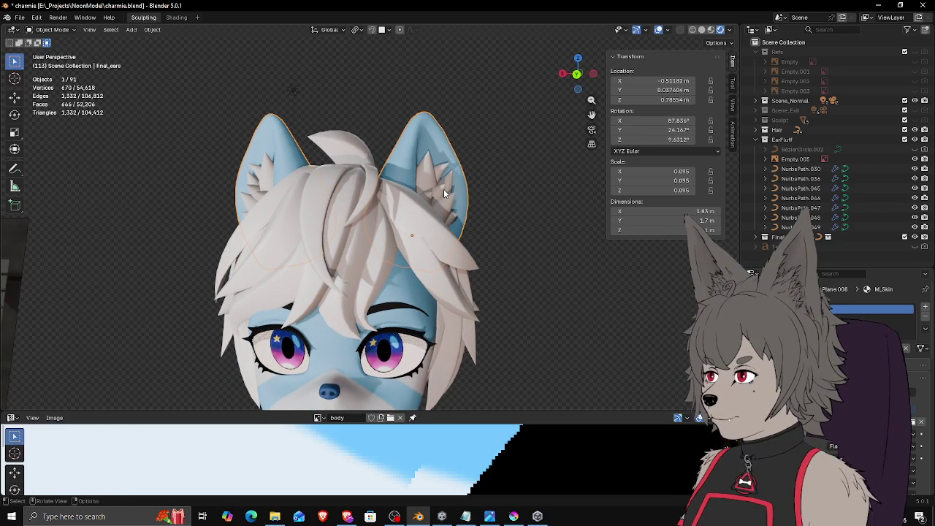
pyautogui.press('KP_Divide')
pyautogui.moveTo(466, 192); pyautogui.dragTo(453, 189, button='middle')
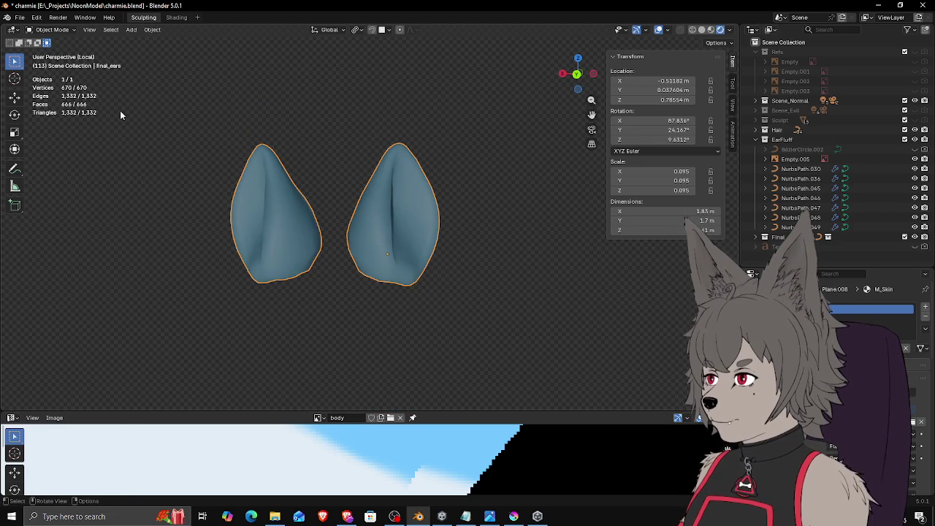
# Step: Enter Texture Paint mode with a near-white brush and paint a band across both ears
pyautogui.click(52, 30)
pyautogui.click(52, 95)
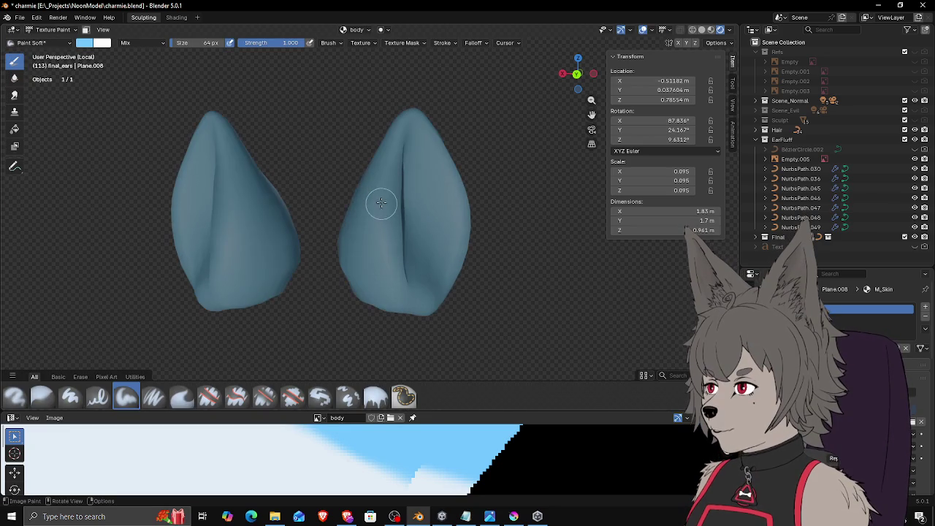
pyautogui.click(85, 46)
pyautogui.click(116, 110)
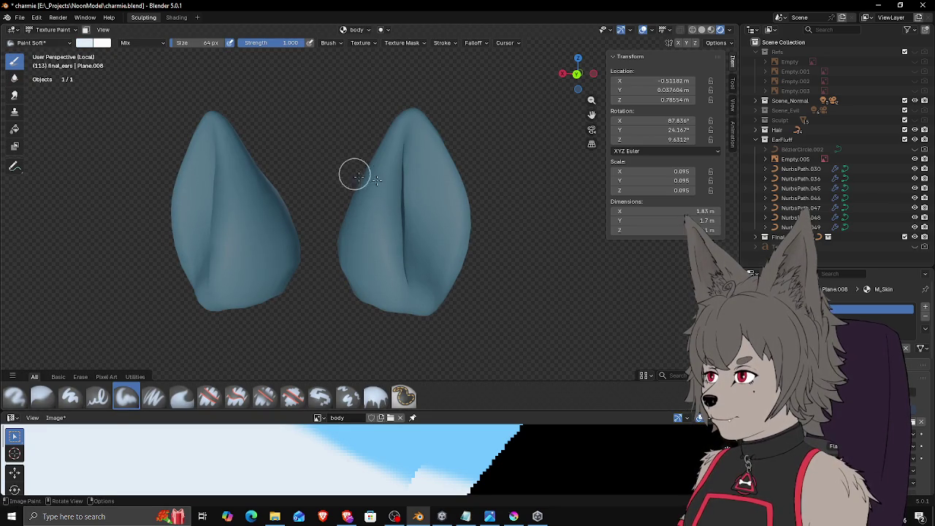
pyautogui.moveTo(354, 173); pyautogui.dragTo(536, 197)
# Step: View the ears from behind, then bring the full head back around them
pyautogui.scroll(-4, 468, 205)
pyautogui.scroll(2, 438, 206)
pyautogui.moveTo(437, 205); pyautogui.dragTo(464, 202, button='middle')
pyautogui.press('ctrl+KP_1')
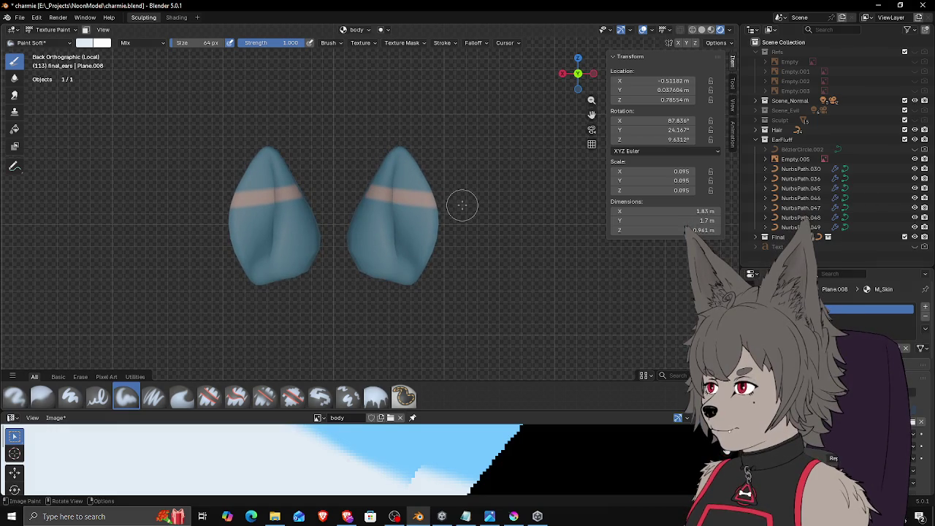
pyautogui.press('KP_Divide')
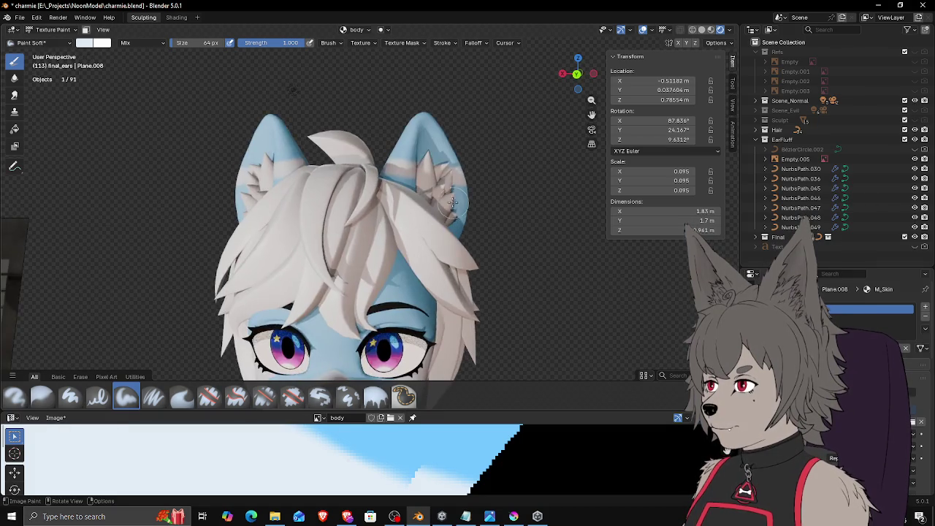
pyautogui.scroll(-3, 454, 206)
pyautogui.moveTo(433, 170)
pyautogui.keyDown('shift'); pyautogui.mouseDown(button='middle')
pyautogui.moveTo(419, 176)
pyautogui.moveTo(444, 177)
pyautogui.mouseUp(button='middle'); pyautogui.keyUp('shift')
pyautogui.scroll(3, 438, 193)
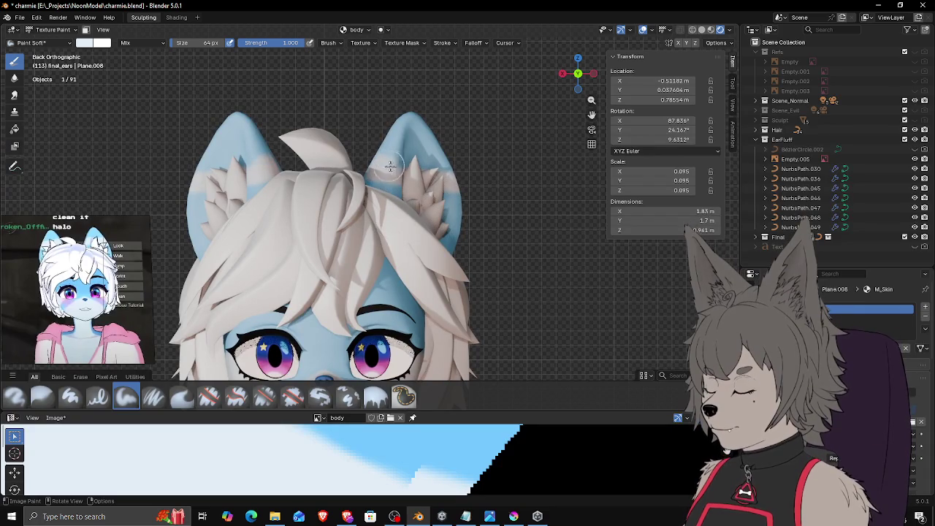
# Step: Paint a lighter band across the ear tops, then isolate the ears again
pyautogui.moveTo(380, 170); pyautogui.dragTo(453, 169)
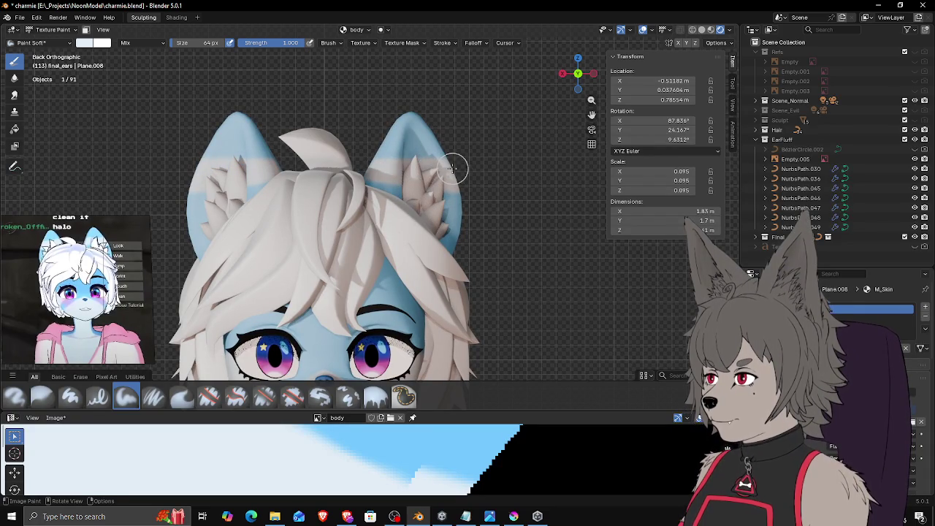
pyautogui.moveTo(453, 168); pyautogui.dragTo(351, 190, button='middle')
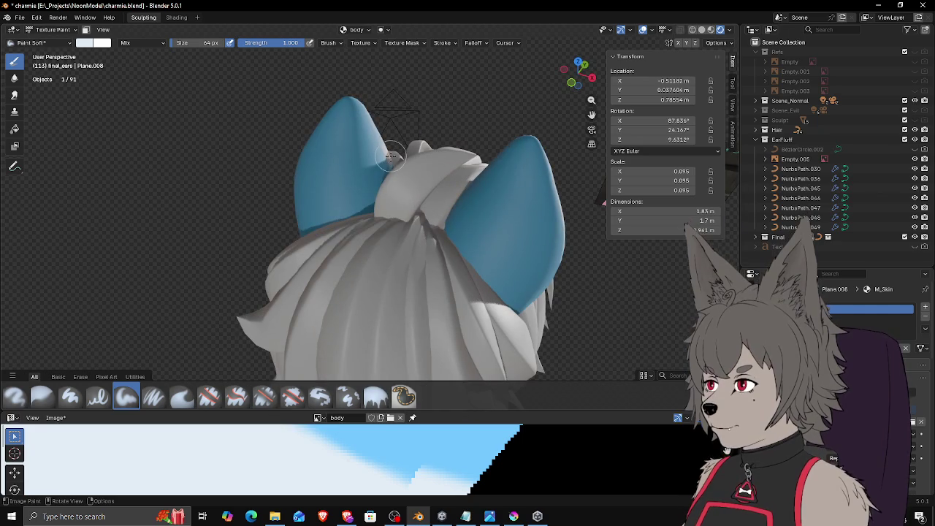
pyautogui.moveTo(391, 155); pyautogui.dragTo(476, 140, button='middle')
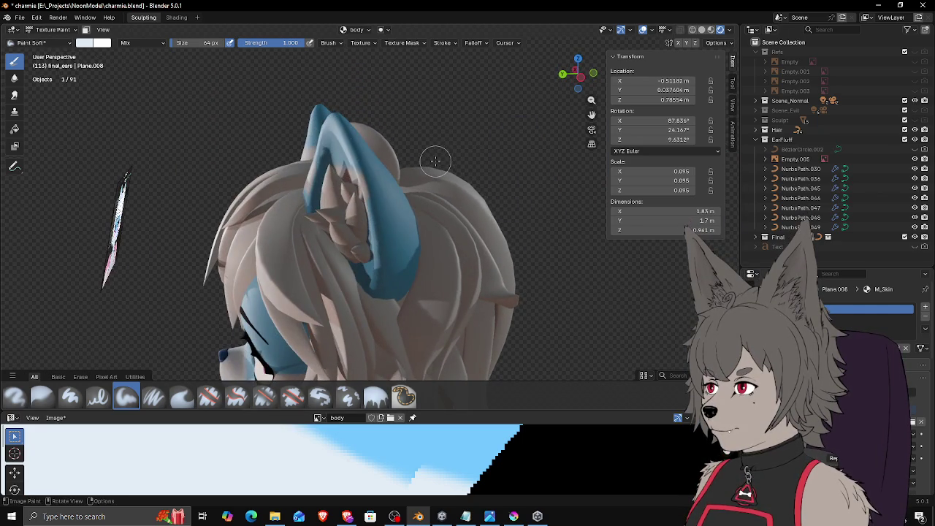
pyautogui.press('KP_Divide')
pyautogui.moveTo(407, 204); pyautogui.dragTo(349, 171, button='middle')
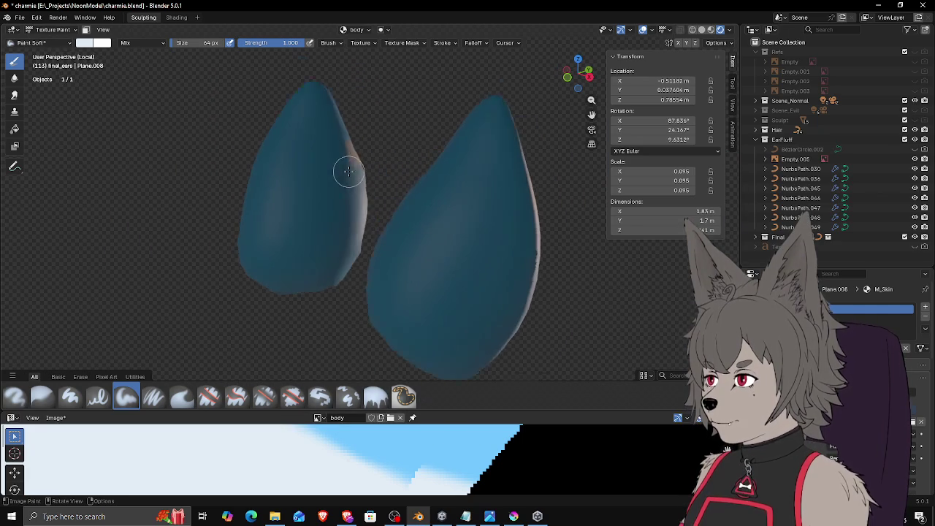
# Step: Paint the pale band across the left ear, undoing and redoing one bad stroke
pyautogui.scroll(1, 348, 171)
pyautogui.moveTo(357, 133); pyautogui.dragTo(282, 140)
pyautogui.hotkey('ctrl', 'z')
pyautogui.moveTo(282, 140)
pyautogui.mouseDown(button='middle')
pyautogui.moveTo(388, 149)
pyautogui.moveTo(365, 177)
pyautogui.moveTo(315, 171)
pyautogui.mouseUp(button='middle')
pyautogui.moveTo(329, 184); pyautogui.dragTo(288, 194)
pyautogui.moveTo(288, 194); pyautogui.dragTo(432, 187, button='middle')
# Step: Orbit around the ears to inspect the painted band for gaps
pyautogui.moveTo(457, 198); pyautogui.dragTo(474, 196, button='middle')
pyautogui.scroll(2, 474, 196)
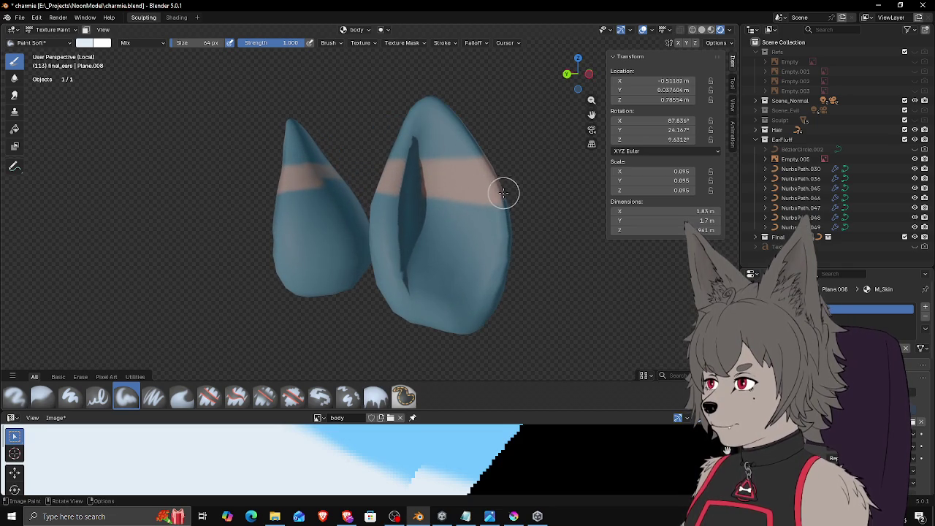
pyautogui.moveTo(511, 194)
pyautogui.mouseDown(button='middle')
pyautogui.moveTo(224, 194)
pyautogui.moveTo(333, 182)
pyautogui.moveTo(303, 177)
pyautogui.mouseUp(button='middle')
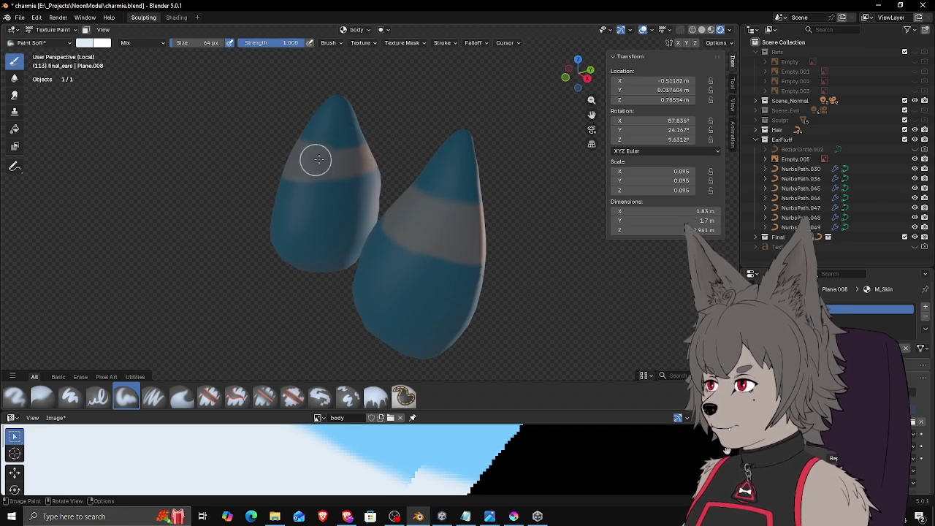
pyautogui.moveTo(344, 152)
pyautogui.mouseDown(button='middle')
pyautogui.moveTo(323, 152)
pyautogui.moveTo(312, 168)
pyautogui.mouseUp(button='middle')
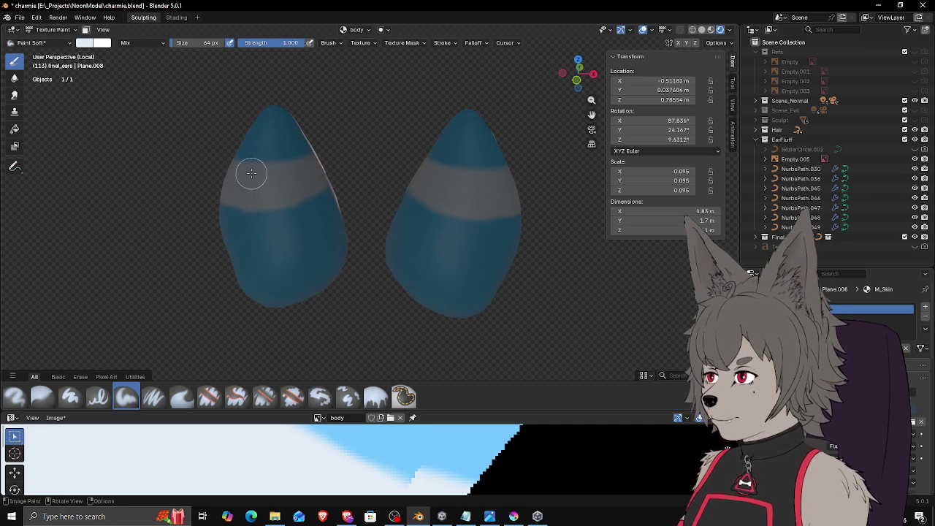
pyautogui.moveTo(250, 171); pyautogui.dragTo(273, 204, button='middle')
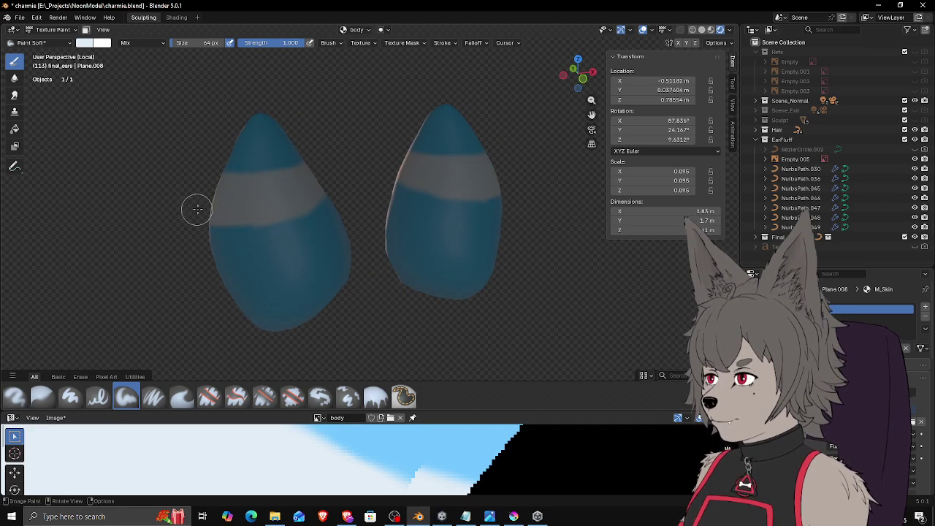
pyautogui.moveTo(194, 209); pyautogui.dragTo(286, 205, button='middle')
pyautogui.moveTo(217, 213)
pyautogui.mouseDown(button='middle')
pyautogui.moveTo(463, 165)
pyautogui.moveTo(326, 169)
pyautogui.mouseUp(button='middle')
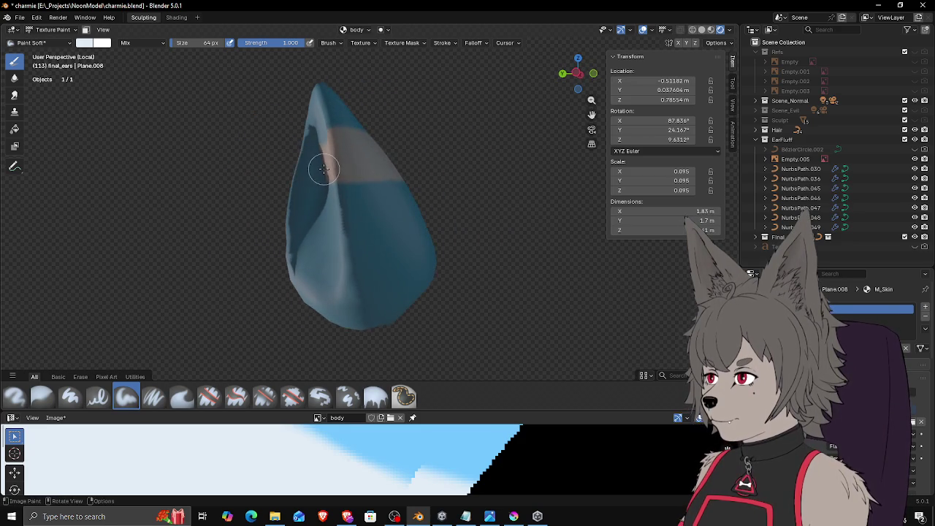
pyautogui.scroll(1, 334, 172)
pyautogui.scroll(3, 358, 172)
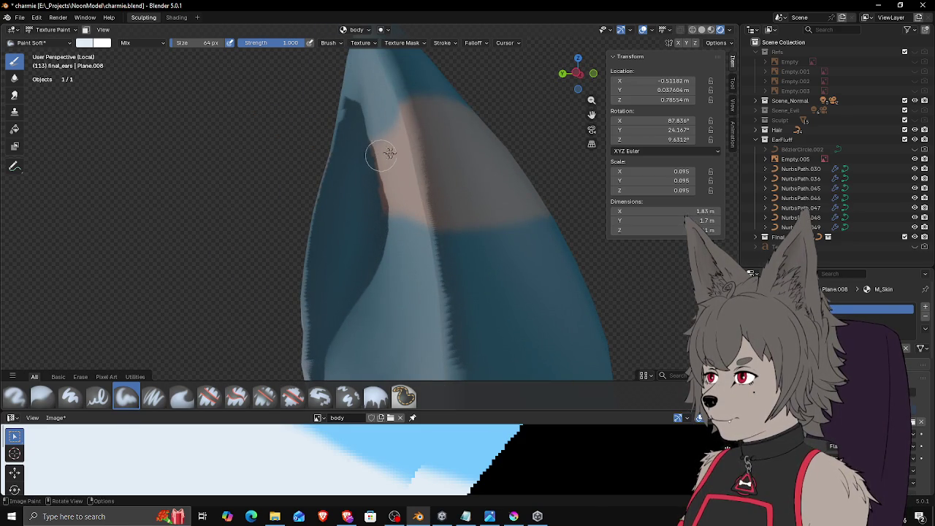
# Step: Switch to Solid shading and extend the white band across the left ear
pyautogui.press('z')
pyautogui.moveTo(354, 155)
pyautogui.mouseDown()
pyautogui.moveTo(390, 156)
pyautogui.moveTo(384, 203)
pyautogui.mouseUp()
pyautogui.moveTo(385, 203); pyautogui.dragTo(497, 204, button='middle')
pyautogui.moveTo(402, 201); pyautogui.dragTo(518, 215, button='middle')
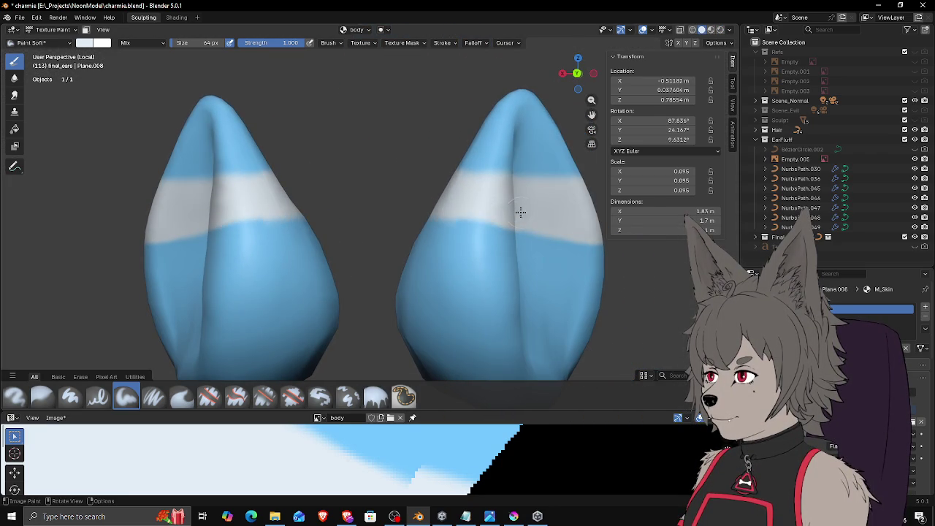
# Step: Orbit all around both banded ears, snap to the back view, then exit Local View
pyautogui.moveTo(448, 207)
pyautogui.mouseDown(button='middle')
pyautogui.moveTo(536, 212)
pyautogui.moveTo(521, 220)
pyautogui.moveTo(433, 211)
pyautogui.mouseUp(button='middle')
pyautogui.scroll(-2, 398, 218)
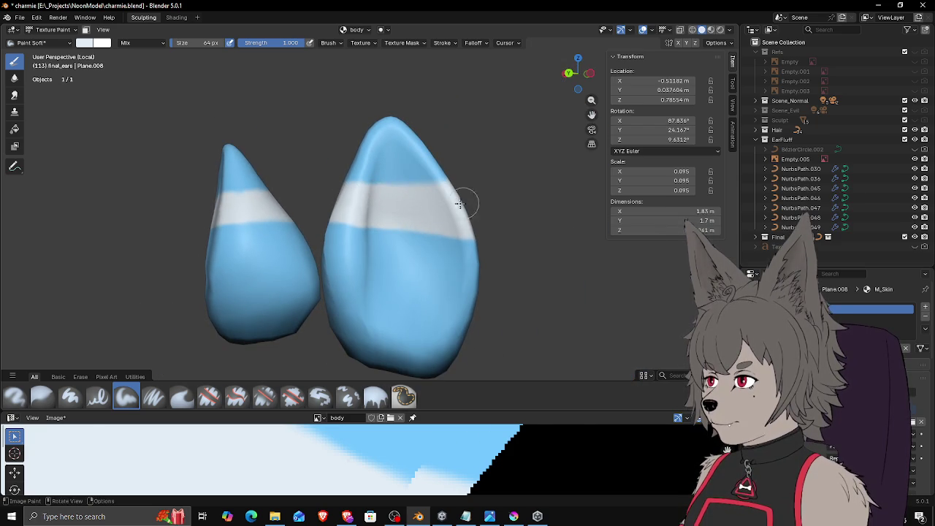
pyautogui.moveTo(386, 196)
pyautogui.mouseDown(button='middle')
pyautogui.moveTo(445, 209)
pyautogui.moveTo(400, 193)
pyautogui.mouseUp(button='middle')
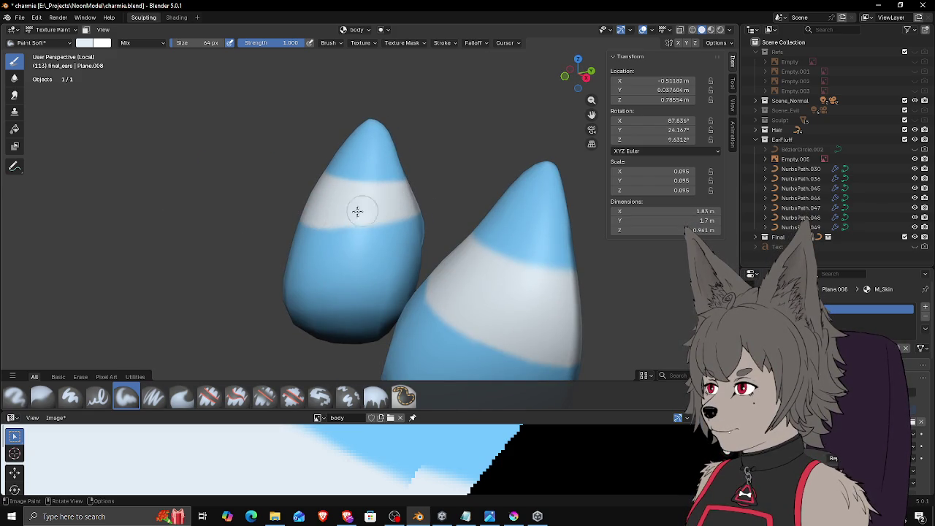
pyautogui.moveTo(386, 210)
pyautogui.mouseDown(button='middle')
pyautogui.moveTo(376, 225)
pyautogui.moveTo(323, 226)
pyautogui.moveTo(336, 224)
pyautogui.mouseUp(button='middle')
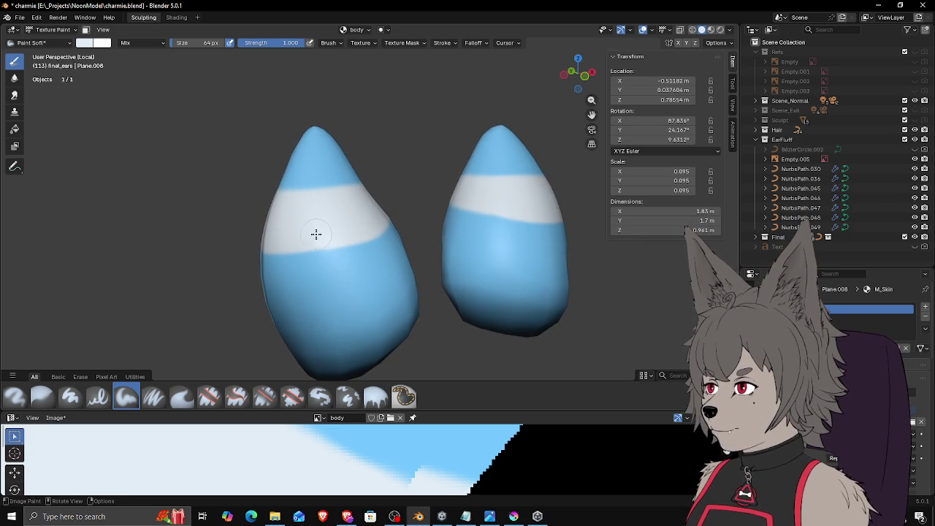
pyautogui.moveTo(268, 208)
pyautogui.mouseDown(button='middle')
pyautogui.moveTo(444, 184)
pyautogui.moveTo(422, 220)
pyautogui.moveTo(362, 212)
pyautogui.mouseUp(button='middle')
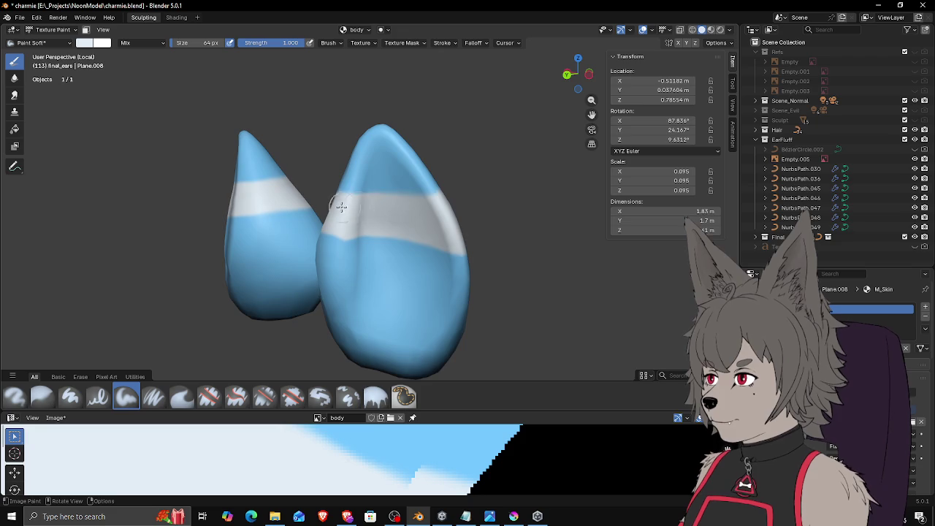
pyautogui.moveTo(376, 209)
pyautogui.mouseDown(button='middle')
pyautogui.moveTo(381, 221)
pyautogui.moveTo(411, 217)
pyautogui.moveTo(368, 215)
pyautogui.moveTo(412, 222)
pyautogui.mouseUp(button='middle')
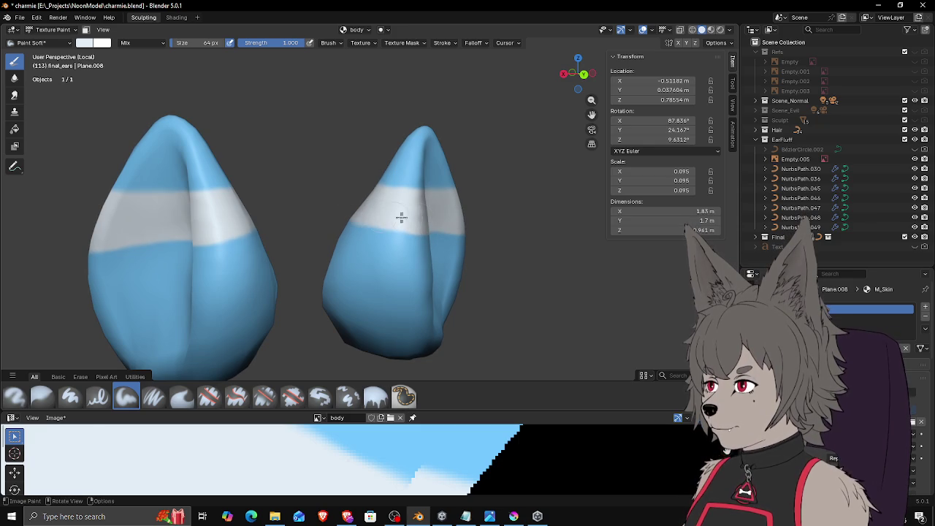
pyautogui.moveTo(422, 216)
pyautogui.mouseDown(button='middle')
pyautogui.moveTo(409, 211)
pyautogui.moveTo(478, 222)
pyautogui.moveTo(441, 213)
pyautogui.mouseUp(button='middle')
pyautogui.moveTo(369, 216); pyautogui.dragTo(406, 214, button='middle')
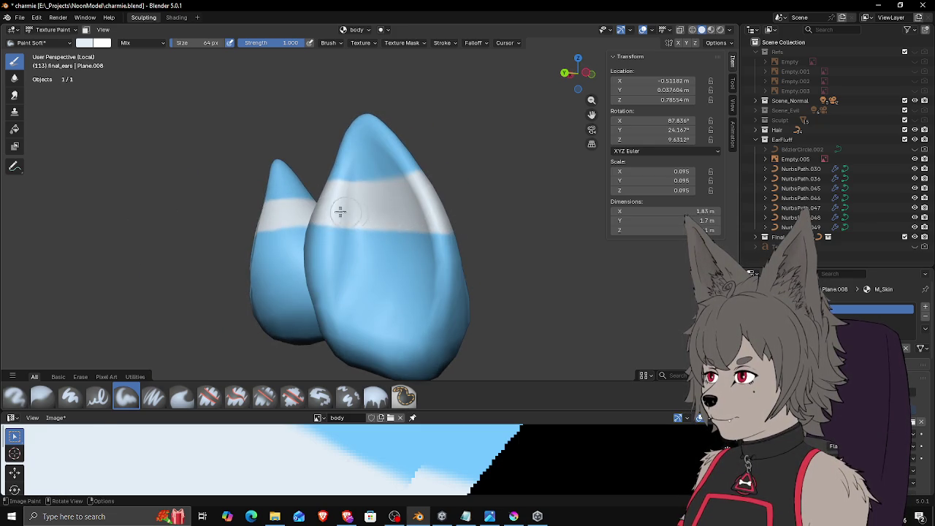
pyautogui.moveTo(347, 209); pyautogui.dragTo(432, 223, button='middle')
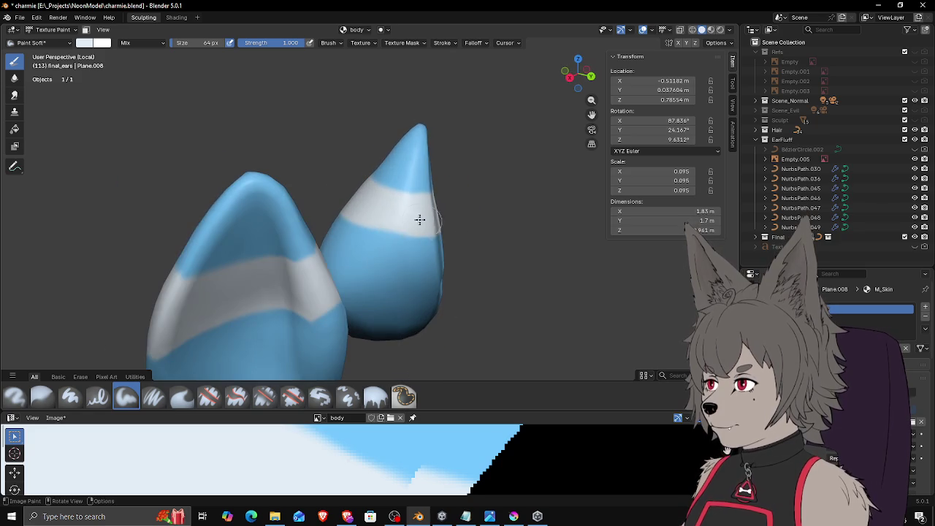
pyautogui.moveTo(345, 207)
pyautogui.mouseDown(button='middle')
pyautogui.moveTo(436, 208)
pyautogui.moveTo(488, 191)
pyautogui.mouseUp(button='middle')
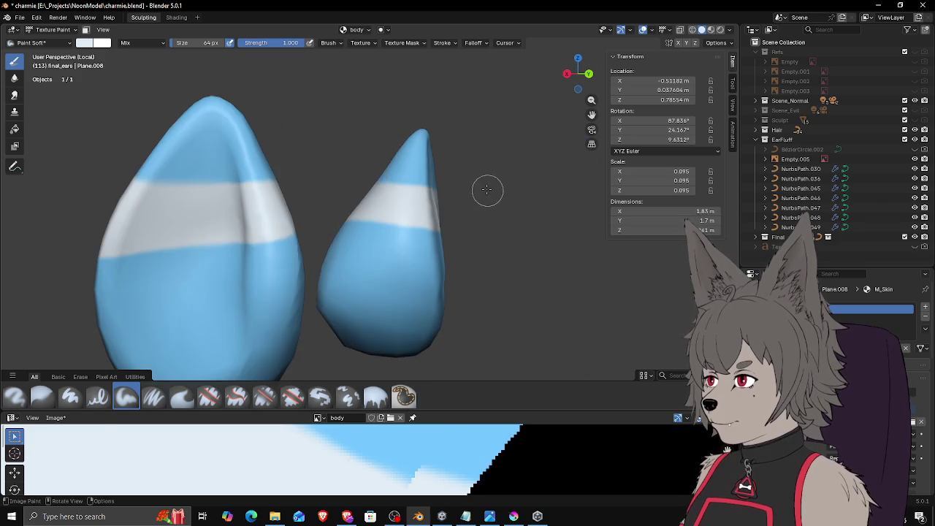
pyautogui.press('ctrl+KP_1')
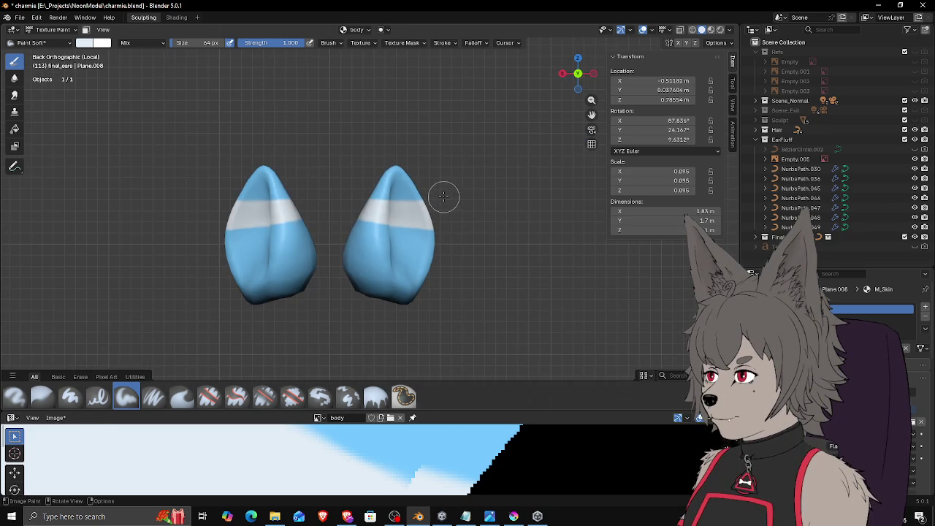
pyautogui.press('KP_Divide')
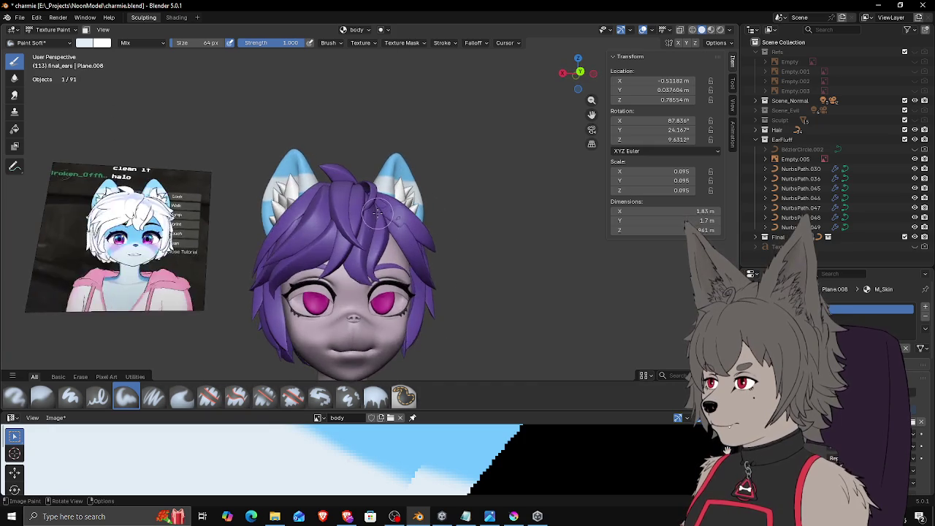
# Step: Switch to Material Preview shading, turn the head slightly, and enlarge the Image Editor
pyautogui.scroll(-3, 378, 211)
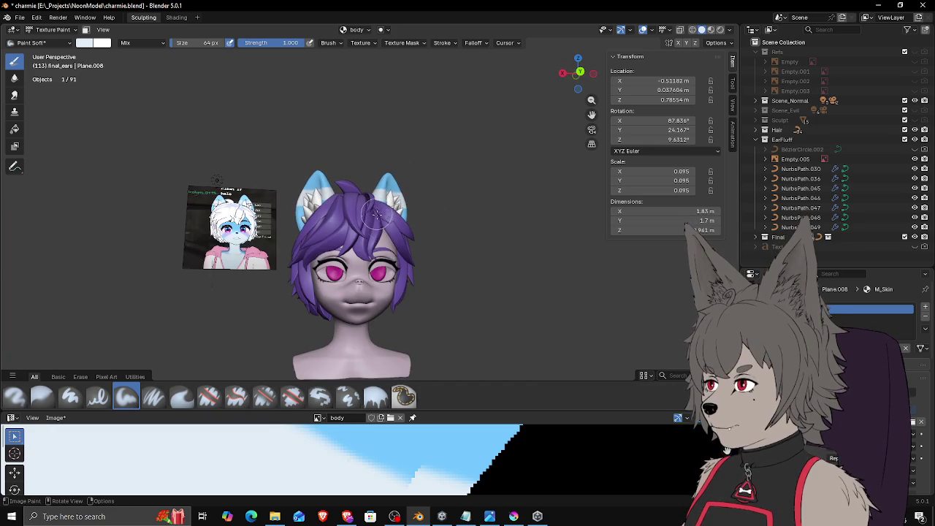
pyautogui.click(710, 30)
pyautogui.moveTo(456, 193)
pyautogui.mouseDown(button='middle')
pyautogui.moveTo(448, 183)
pyautogui.moveTo(434, 203)
pyautogui.moveTo(428, 183)
pyautogui.moveTo(441, 218)
pyautogui.moveTo(449, 207)
pyautogui.moveTo(366, 292)
pyautogui.mouseUp(button='middle')
pyautogui.moveTo(198, 411); pyautogui.dragTo(198, 280)
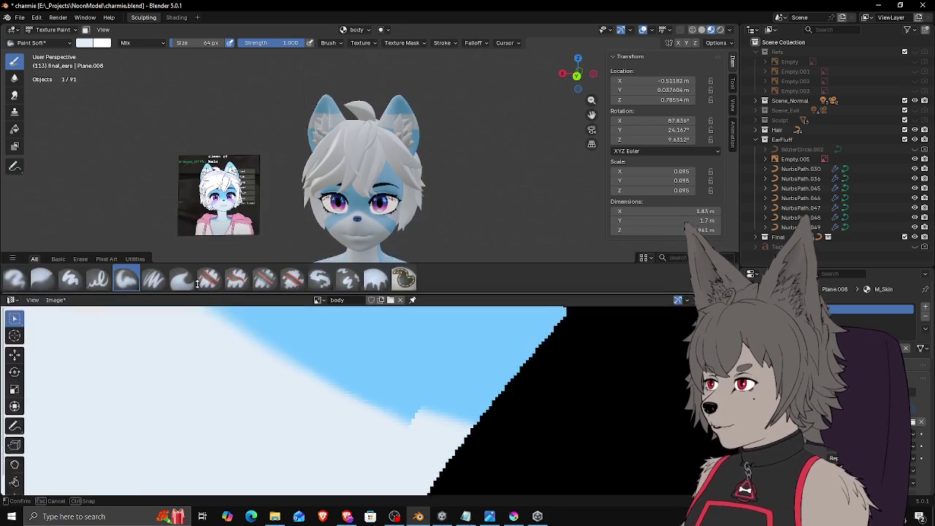
# Step: Save the body texture as charmie_body.png via Image > Save, then switch to Rendered shading
pyautogui.click(56, 287)
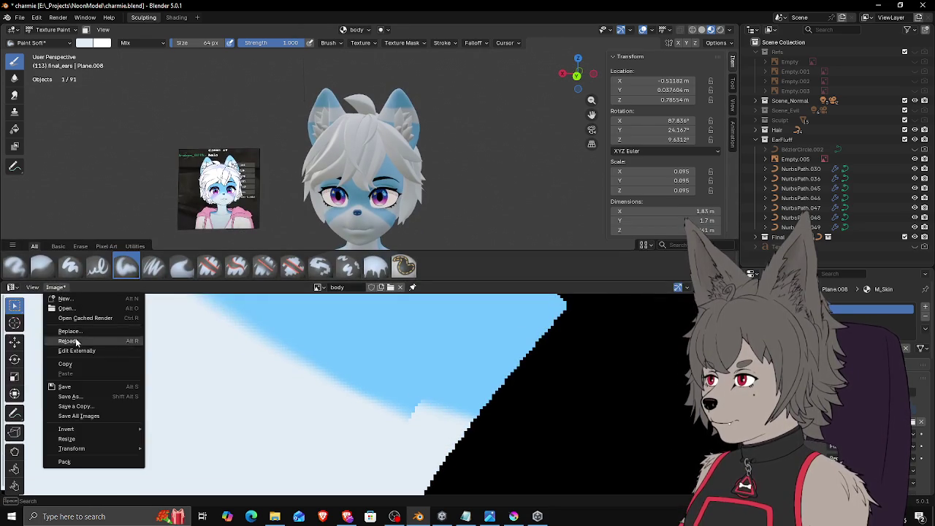
pyautogui.click(74, 387)
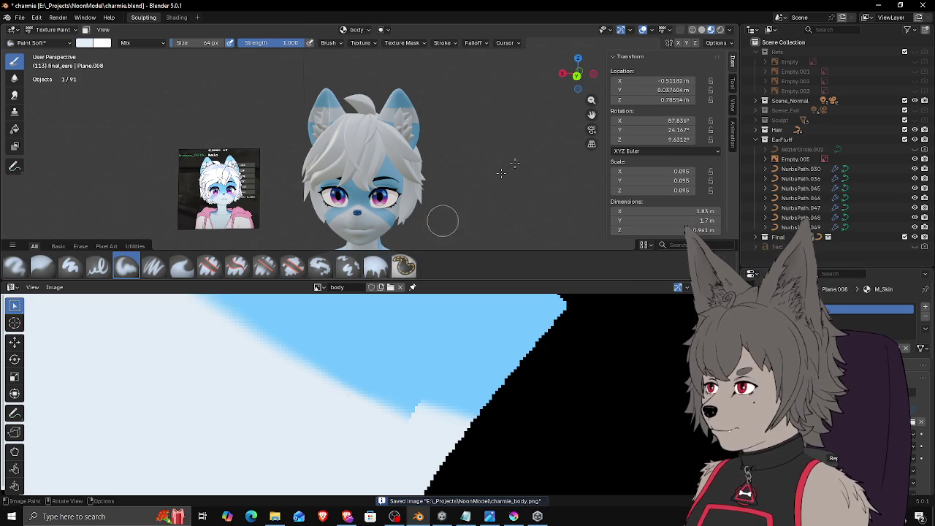
pyautogui.click(712, 34)
pyautogui.moveTo(472, 144)
pyautogui.mouseDown(button='middle')
pyautogui.moveTo(441, 158)
pyautogui.moveTo(478, 130)
pyautogui.mouseUp(button='middle')
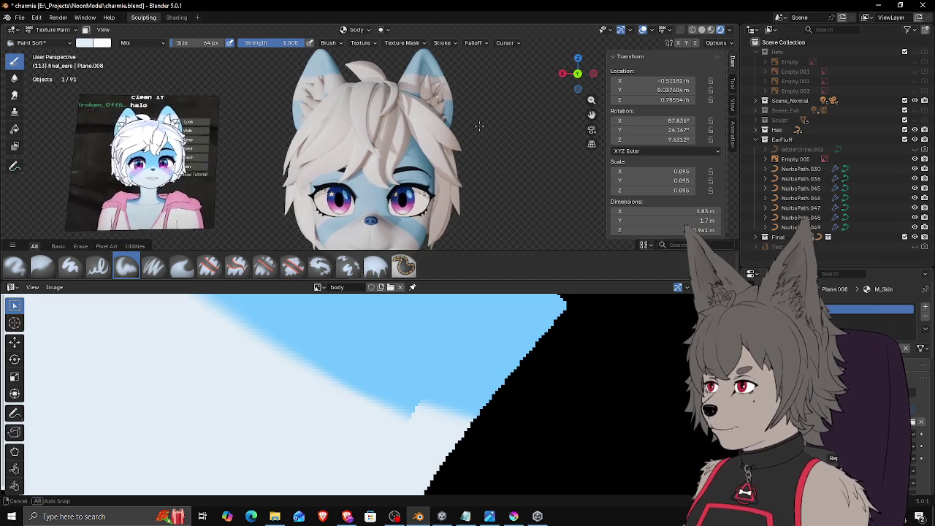
pyautogui.moveTo(451, 80); pyautogui.dragTo(462, 117, button='middle')
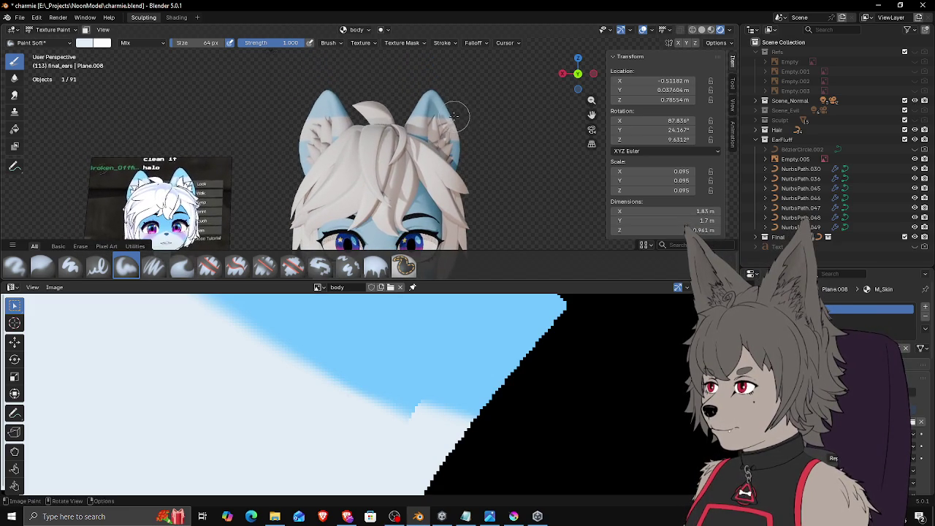
pyautogui.hotkey('alt', 'Tab')
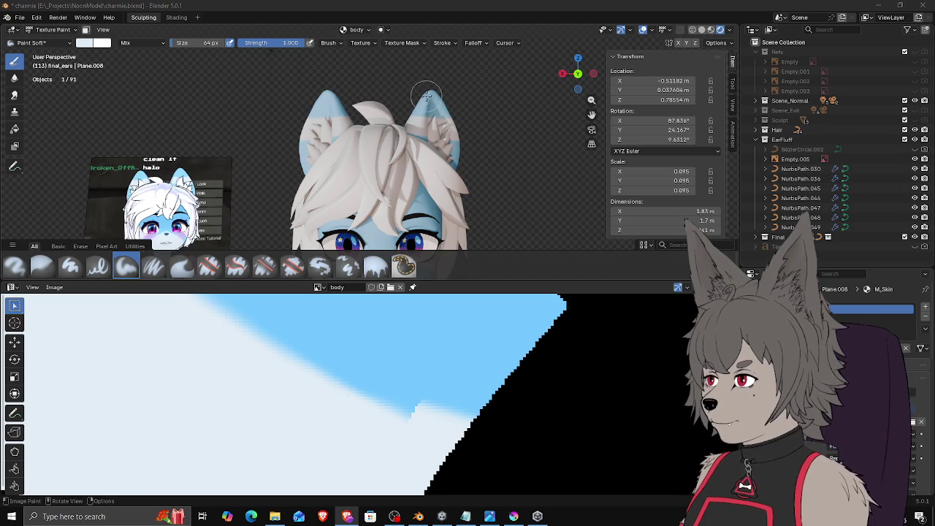
pyautogui.scroll(2, 438, 109)
pyautogui.moveTo(438, 110)
pyautogui.mouseDown(button='middle')
pyautogui.moveTo(451, 141)
pyautogui.moveTo(420, 162)
pyautogui.mouseUp(button='middle')
pyautogui.scroll(2, 450, 141)
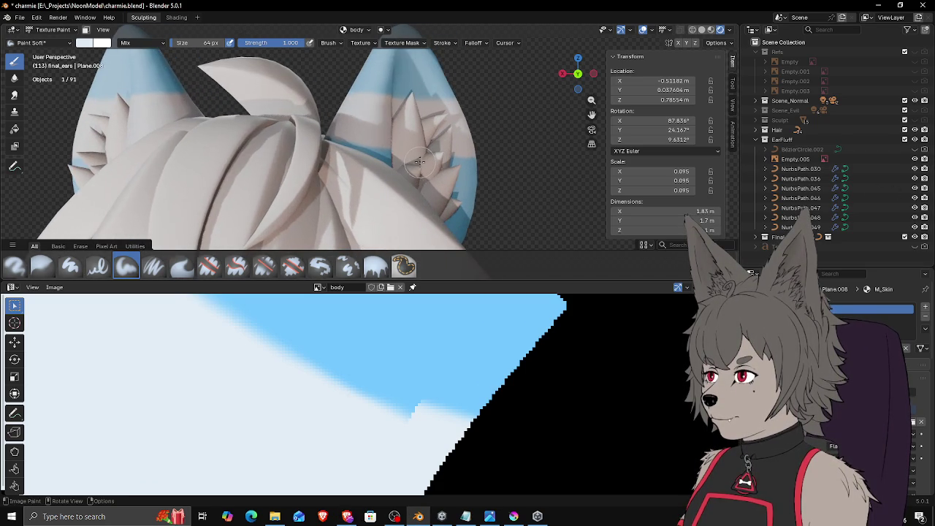
pyautogui.scroll(-2, 418, 162)
pyautogui.scroll(-1, 421, 164)
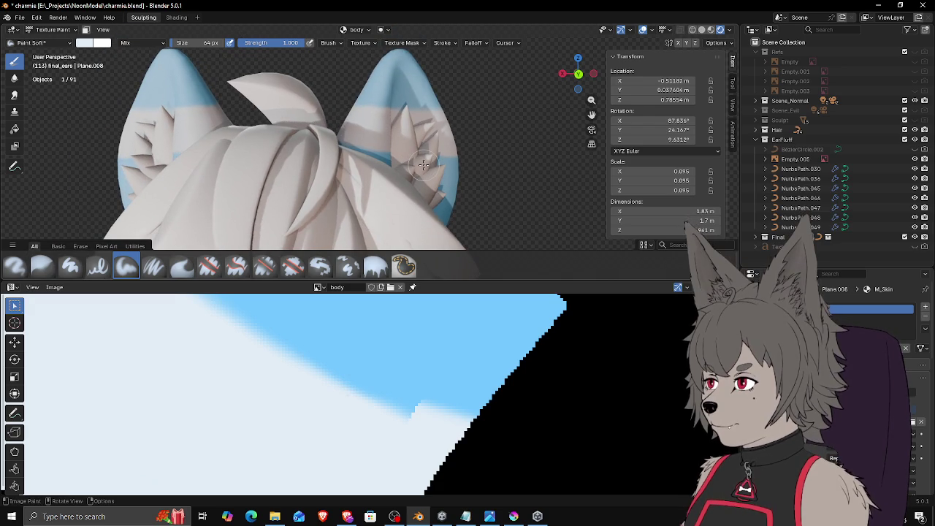
pyautogui.scroll(-1, 425, 172)
pyautogui.scroll(-1, 412, 165)
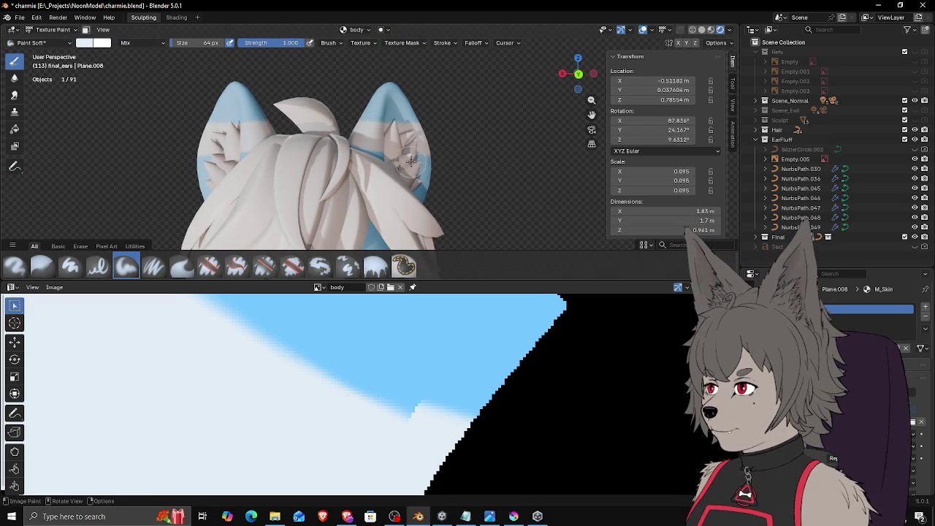
pyautogui.moveTo(403, 166); pyautogui.dragTo(72, 62, button='middle')
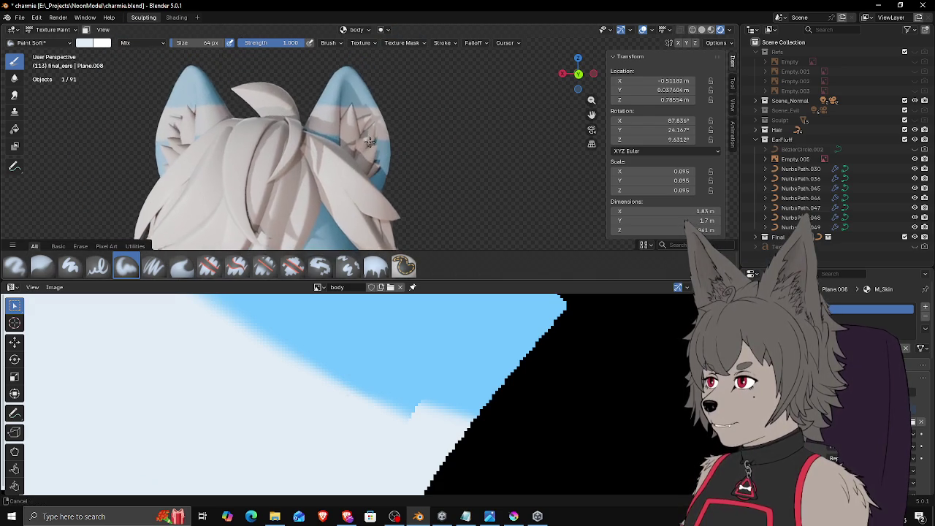
# Step: Set the texture-paint brush colour to light blue
pyautogui.click(83, 43)
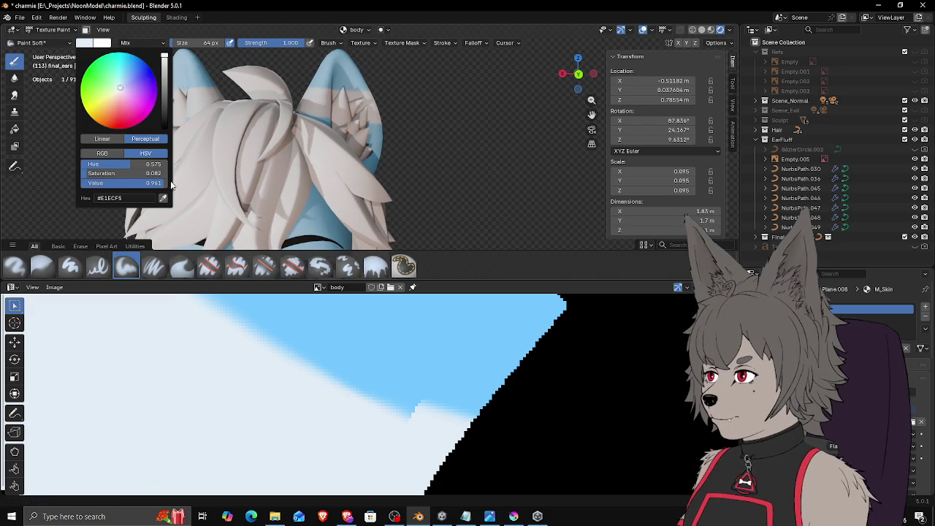
pyautogui.press('s')
pyautogui.scroll(2, 340, 134)
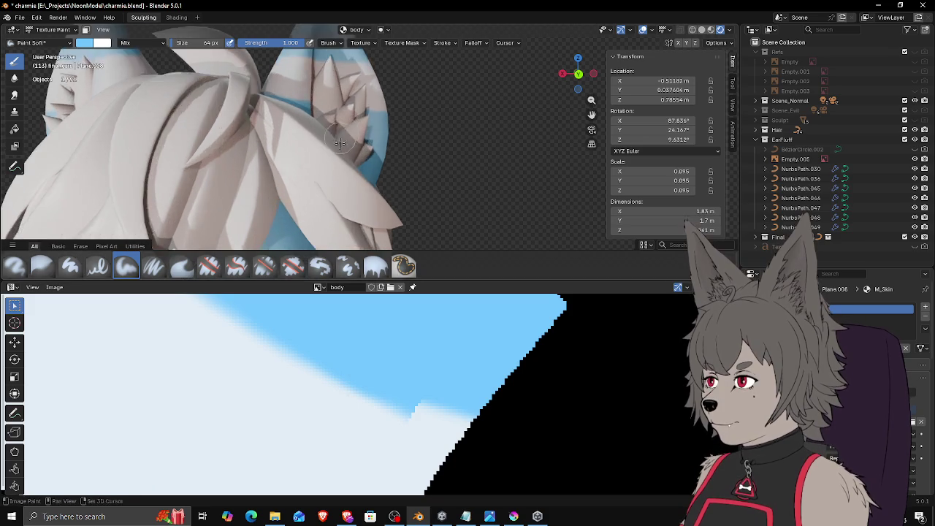
pyautogui.scroll(-3, 340, 134)
# Step: Orbit around the striped ears and snap to the back view of the head
pyautogui.moveTo(341, 134)
pyautogui.mouseDown(button='middle')
pyautogui.moveTo(371, 166)
pyautogui.moveTo(352, 155)
pyautogui.moveTo(367, 202)
pyautogui.moveTo(431, 172)
pyautogui.mouseUp(button='middle')
pyautogui.moveTo(355, 175); pyautogui.dragTo(401, 159, button='middle')
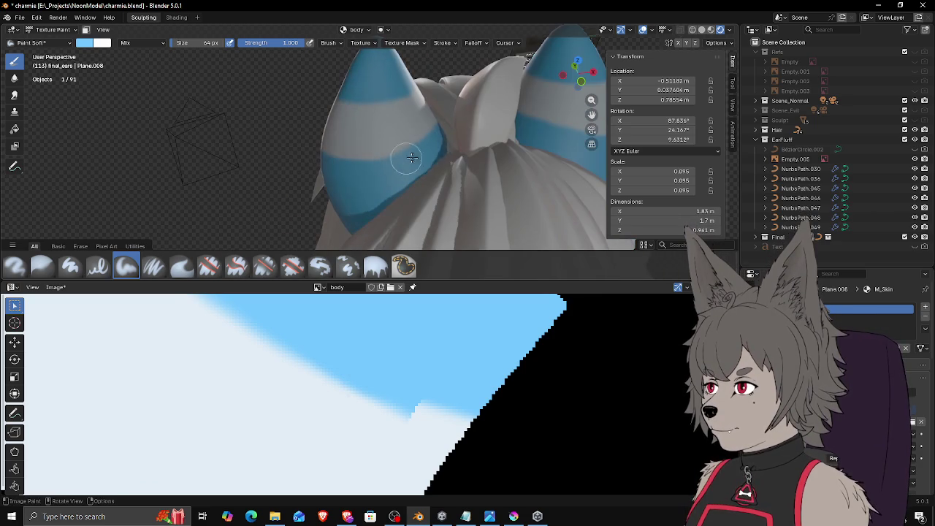
pyautogui.moveTo(306, 163)
pyautogui.mouseDown(button='middle')
pyautogui.moveTo(409, 148)
pyautogui.moveTo(365, 155)
pyautogui.moveTo(397, 146)
pyautogui.moveTo(370, 181)
pyautogui.moveTo(393, 197)
pyautogui.moveTo(431, 184)
pyautogui.mouseUp(button='middle')
pyautogui.scroll(5, 461, 95)
pyautogui.moveTo(438, 146)
pyautogui.mouseDown(button='middle')
pyautogui.moveTo(395, 205)
pyautogui.moveTo(441, 202)
pyautogui.moveTo(370, 210)
pyautogui.moveTo(402, 221)
pyautogui.mouseUp(button='middle')
pyautogui.moveTo(339, 222); pyautogui.dragTo(464, 235, button='middle')
pyautogui.moveTo(358, 225)
pyautogui.mouseDown(button='middle')
pyautogui.moveTo(486, 228)
pyautogui.moveTo(456, 210)
pyautogui.mouseUp(button='middle')
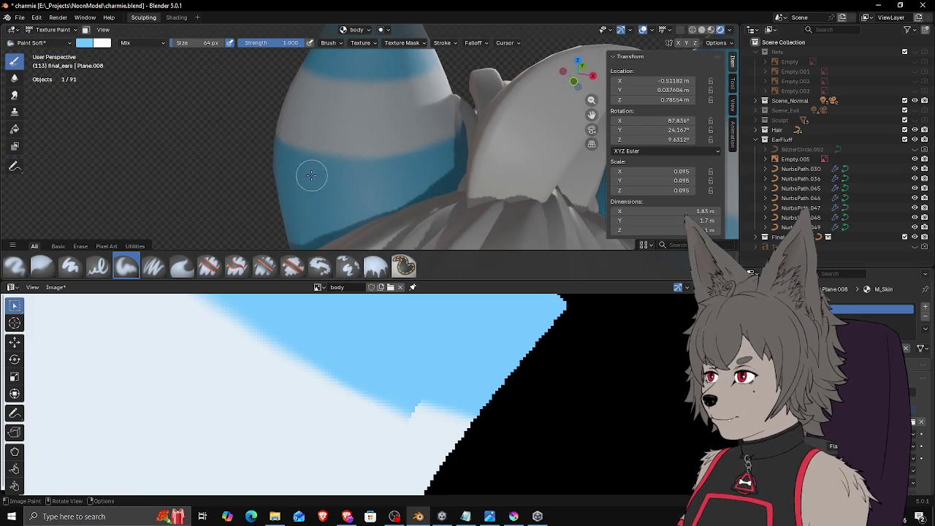
pyautogui.moveTo(276, 168)
pyautogui.mouseDown(button='middle')
pyautogui.moveTo(437, 190)
pyautogui.moveTo(391, 195)
pyautogui.moveTo(381, 164)
pyautogui.mouseUp(button='middle')
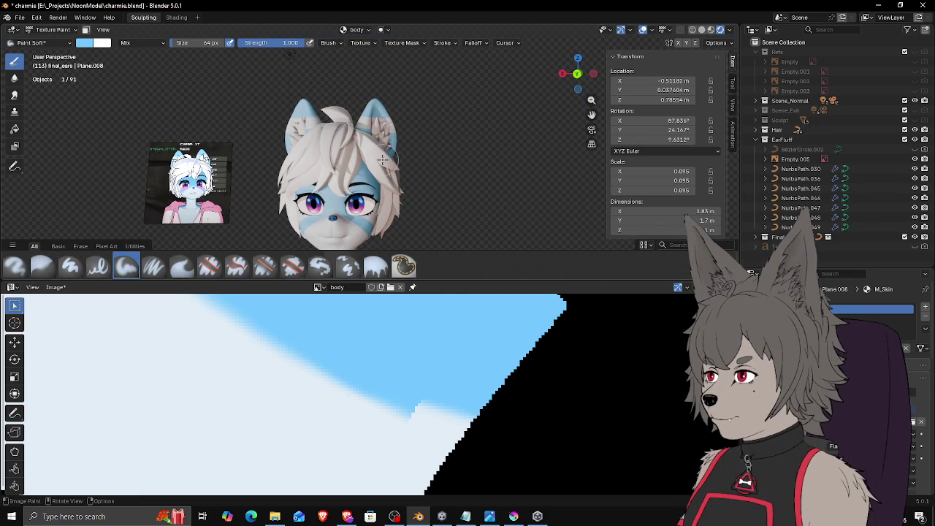
pyautogui.press('ctrl+KP_1')
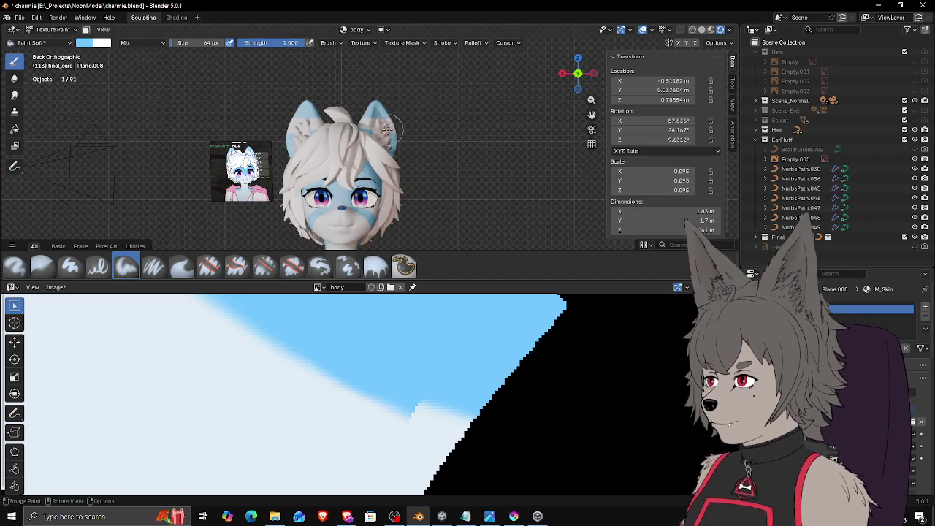
pyautogui.scroll(5, 388, 130)
pyautogui.press('ctrl+KP_1')
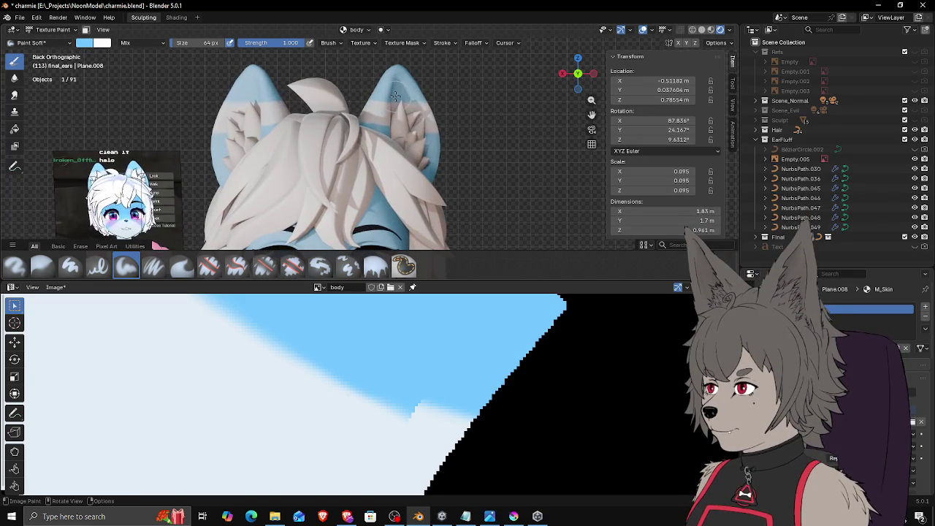
pyautogui.click(50, 29)
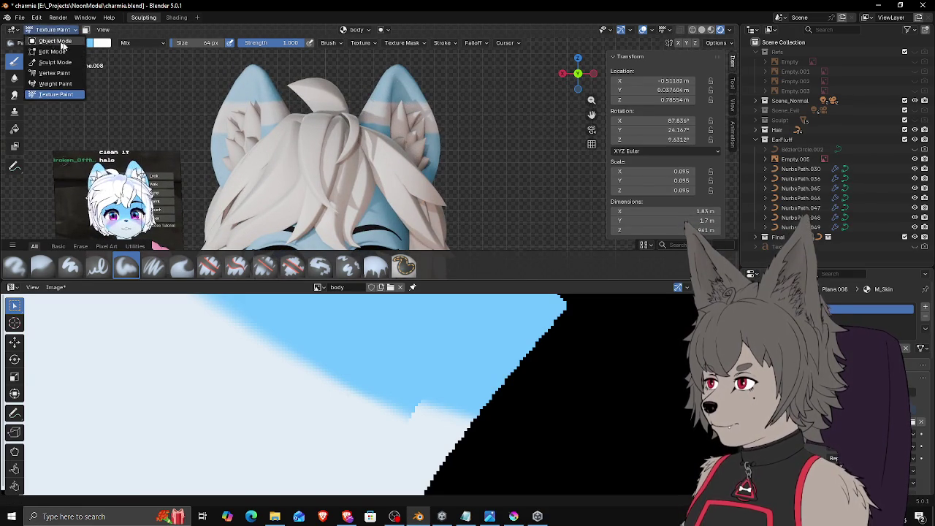
# Step: Switch the ears to Sculpt Mode and pull the ear fluff with the Grab brush
pyautogui.click(51, 41)
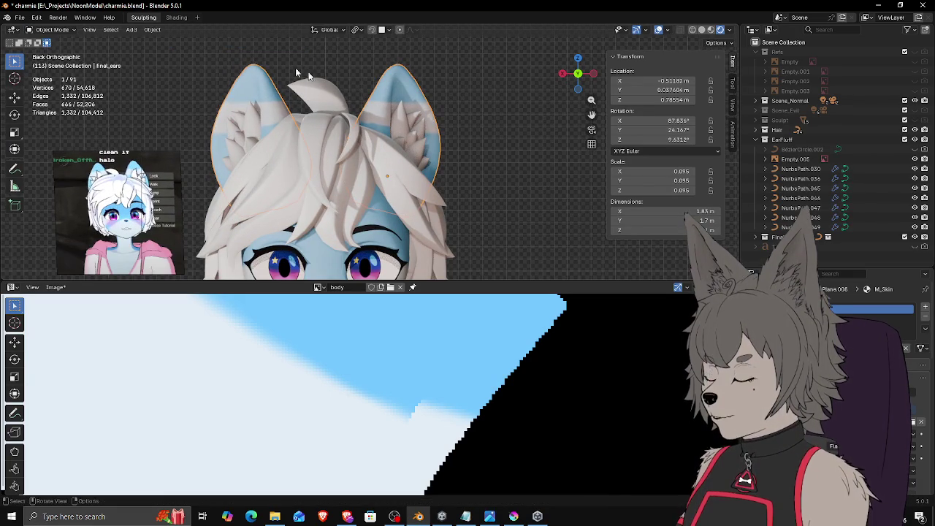
pyautogui.click(52, 29)
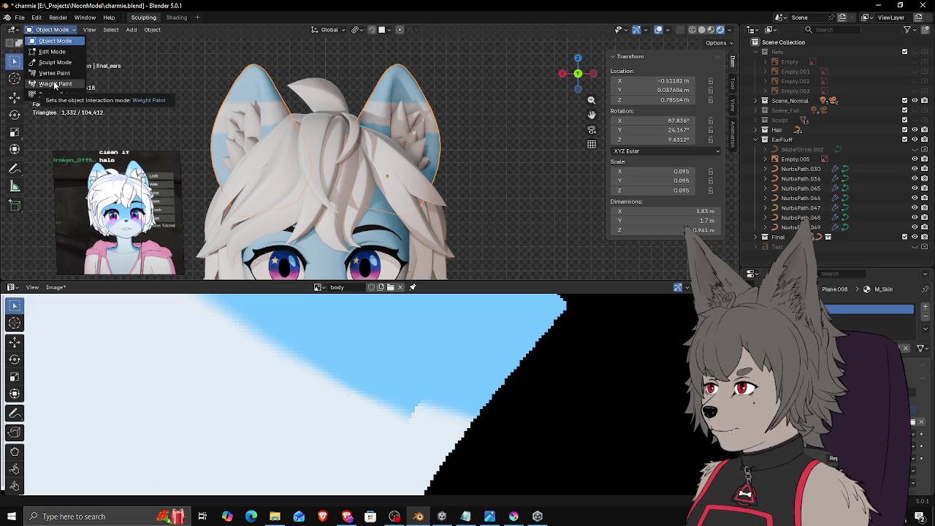
pyautogui.click(55, 62)
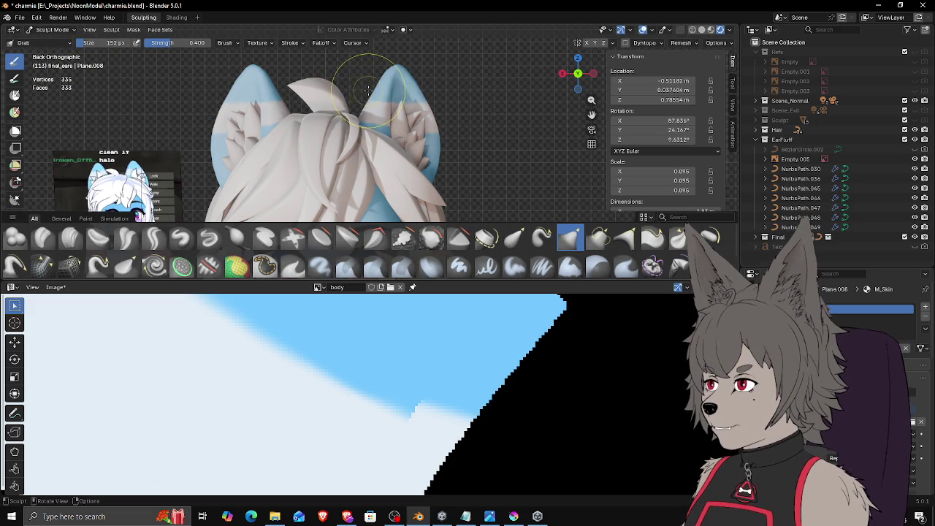
pyautogui.moveTo(374, 89); pyautogui.dragTo(366, 86)
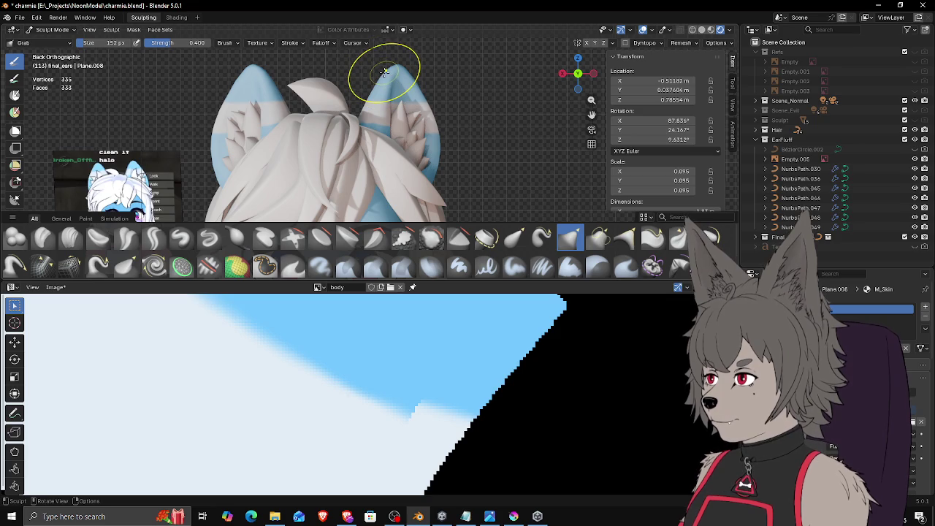
# Step: Shrink the Grab brush to 74 px and reshape the right ear tip
pyautogui.press('f')
pyautogui.click(377, 71)
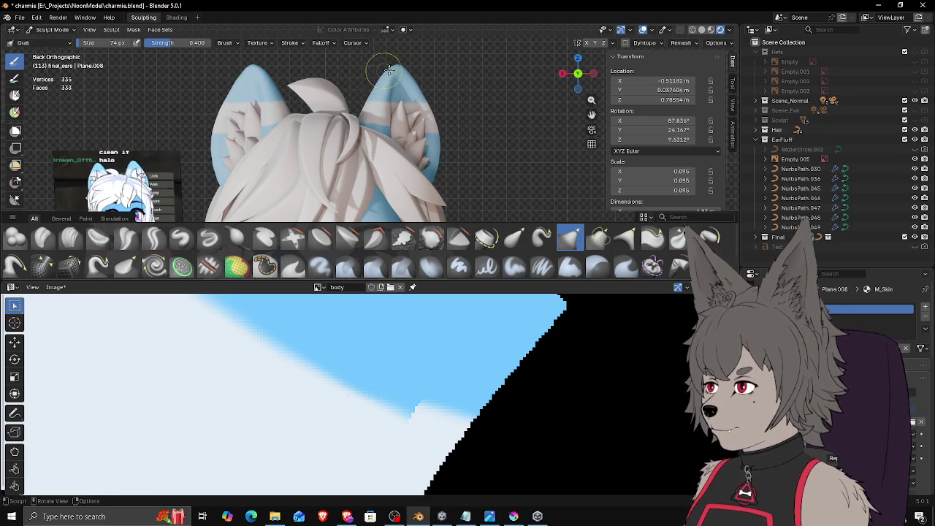
pyautogui.moveTo(385, 71); pyautogui.dragTo(401, 68)
pyautogui.moveTo(411, 75); pyautogui.dragTo(385, 74)
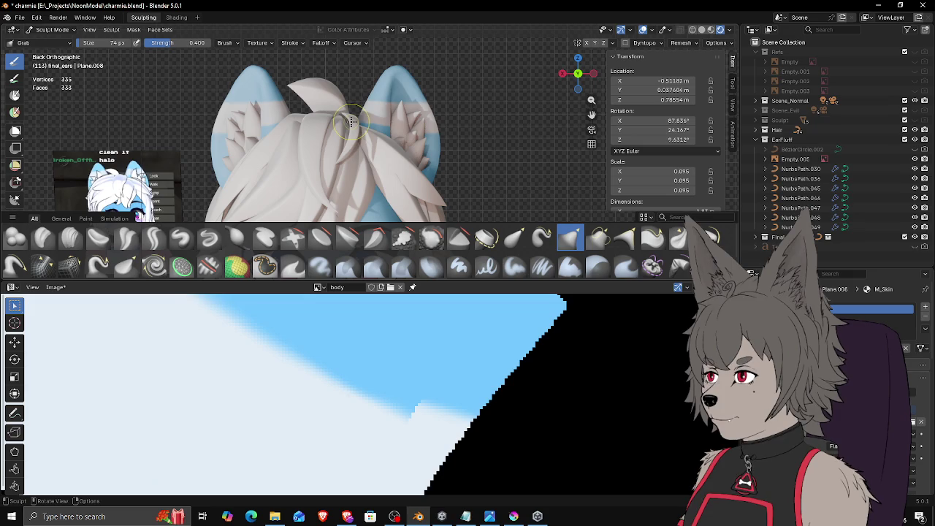
# Step: Reframe the view into a perspective look at the sculpted ear and eyes
pyautogui.scroll(-2, 432, 152)
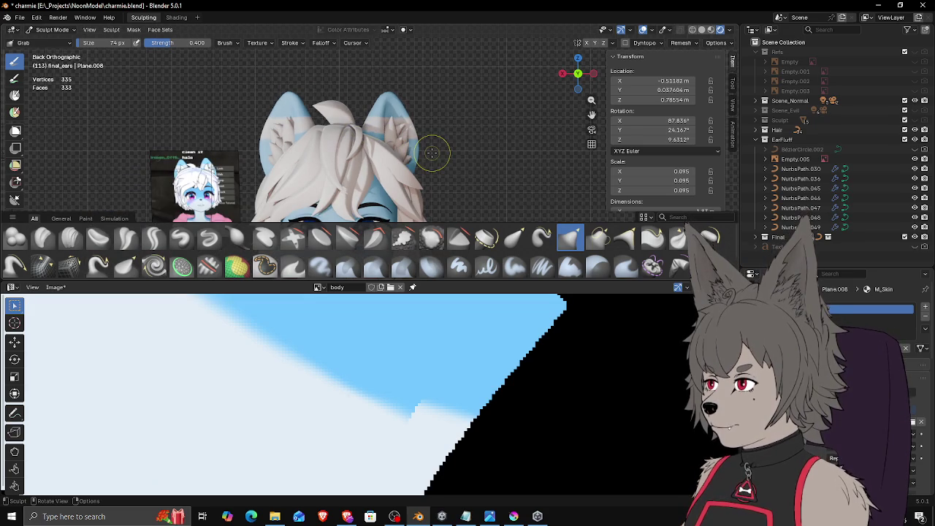
pyautogui.moveTo(432, 152); pyautogui.dragTo(436, 142)
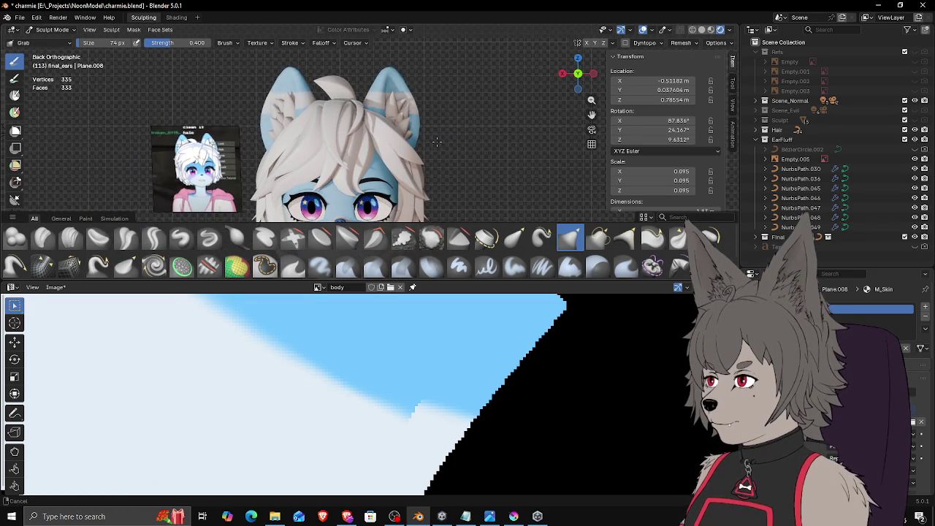
pyautogui.keyDown('shift'); pyautogui.moveTo(437, 142); pyautogui.dragTo(444, 127, button='middle'); pyautogui.keyUp('shift')
pyautogui.scroll(3, 412, 101)
pyautogui.scroll(4, 394, 125)
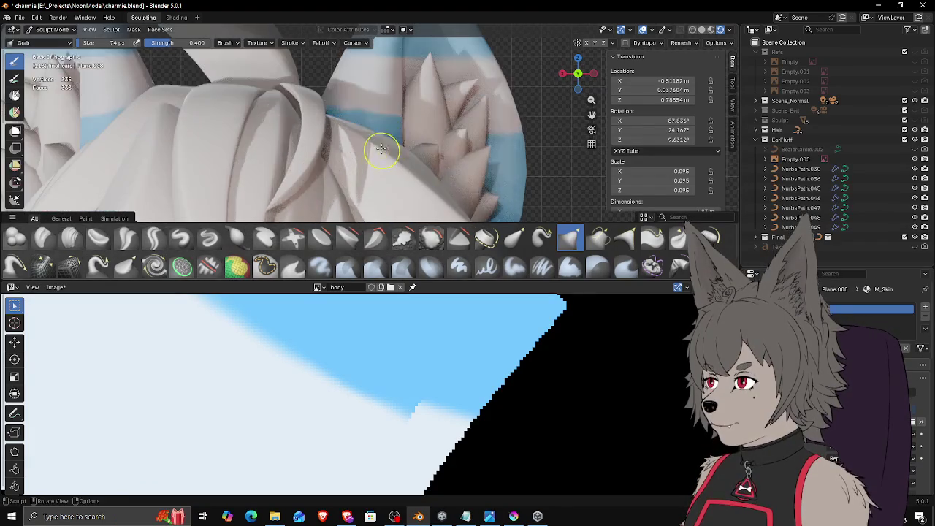
pyautogui.moveTo(363, 128)
pyautogui.mouseDown(button='middle')
pyautogui.moveTo(407, 136)
pyautogui.moveTo(367, 129)
pyautogui.moveTo(349, 83)
pyautogui.moveTo(380, 164)
pyautogui.moveTo(361, 139)
pyautogui.mouseUp(button='middle')
pyautogui.click(51, 29)
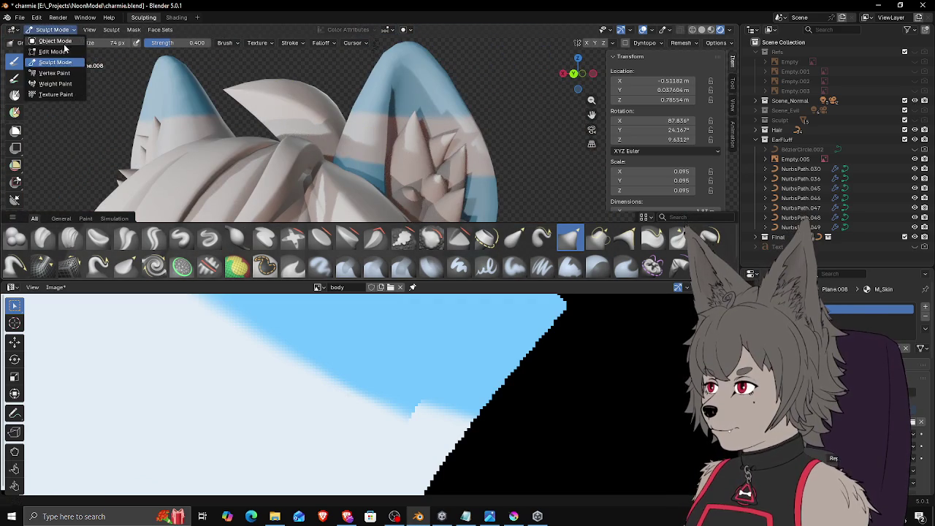
# Step: In Edit Mode, add and slide an edge loop across the ear, then move vertices
pyautogui.click(53, 51)
pyautogui.moveTo(394, 169)
pyautogui.mouseDown(button='middle')
pyautogui.moveTo(370, 169)
pyautogui.moveTo(388, 170)
pyautogui.mouseUp(button='middle')
pyautogui.hotkey('ctrl', 'r')
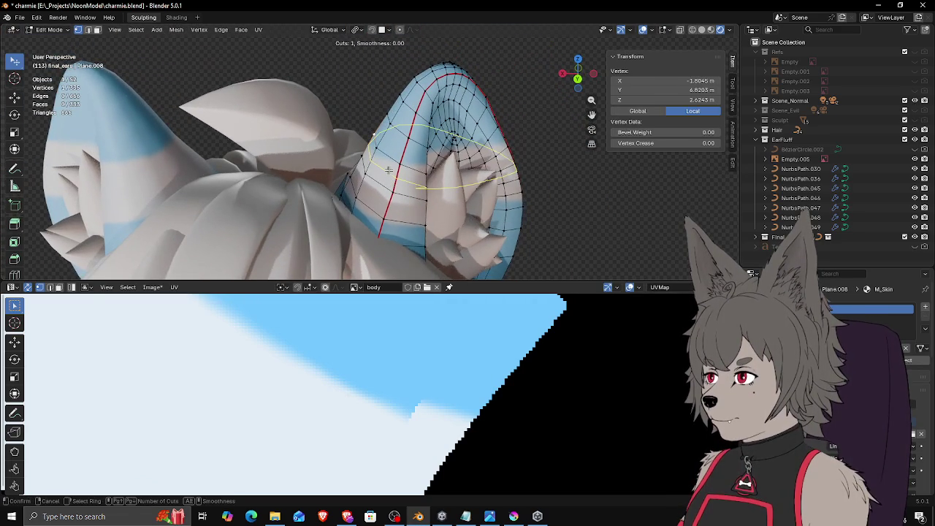
pyautogui.click(391, 158)
pyautogui.moveTo(392, 158)
pyautogui.mouseDown(button='middle')
pyautogui.moveTo(388, 171)
pyautogui.moveTo(374, 168)
pyautogui.moveTo(403, 153)
pyautogui.moveTo(459, 151)
pyautogui.moveTo(443, 167)
pyautogui.moveTo(461, 210)
pyautogui.moveTo(458, 161)
pyautogui.moveTo(386, 198)
pyautogui.moveTo(428, 177)
pyautogui.moveTo(450, 209)
pyautogui.moveTo(449, 187)
pyautogui.moveTo(359, 179)
pyautogui.moveTo(401, 200)
pyautogui.mouseUp(button='middle')
pyautogui.press('g')
pyautogui.click(430, 177)
pyautogui.press('Tab')
pyautogui.press('Tab')
# Step: Cancel an extra edge loop, reposition one vertex, and return to Object Mode
pyautogui.hotkey('ctrl', 'r')
pyautogui.press('Escape')
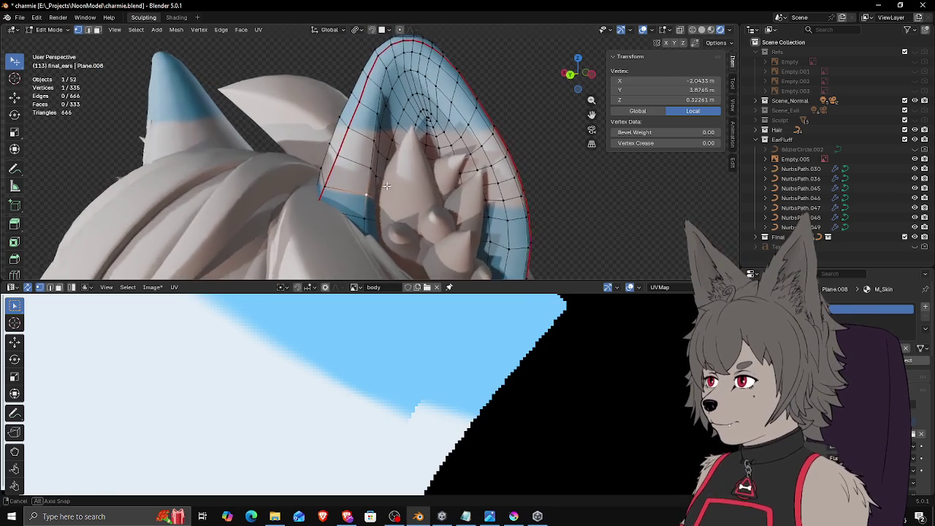
pyautogui.press('g')
pyautogui.click(395, 185)
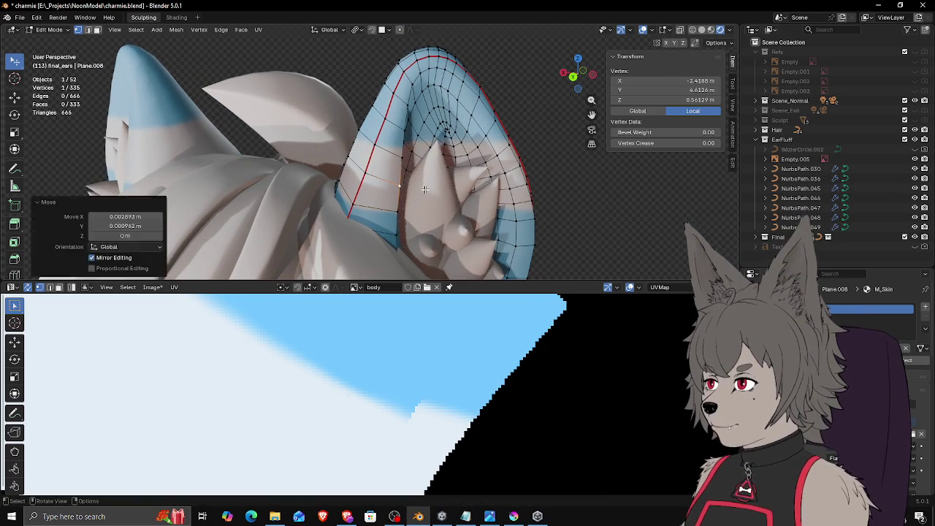
pyautogui.press('Tab')
# Step: Select the Plane.008 ear-fluff mesh, pick its edge loops in Edit Mode, and isolate it in Local View
pyautogui.moveTo(428, 196)
pyautogui.mouseDown(button='middle')
pyautogui.moveTo(491, 212)
pyautogui.moveTo(417, 215)
pyautogui.mouseUp(button='middle')
pyautogui.click(412, 214)
pyautogui.press('Tab')
pyautogui.keyDown('alt'); pyautogui.click(351, 202); pyautogui.keyUp('alt')
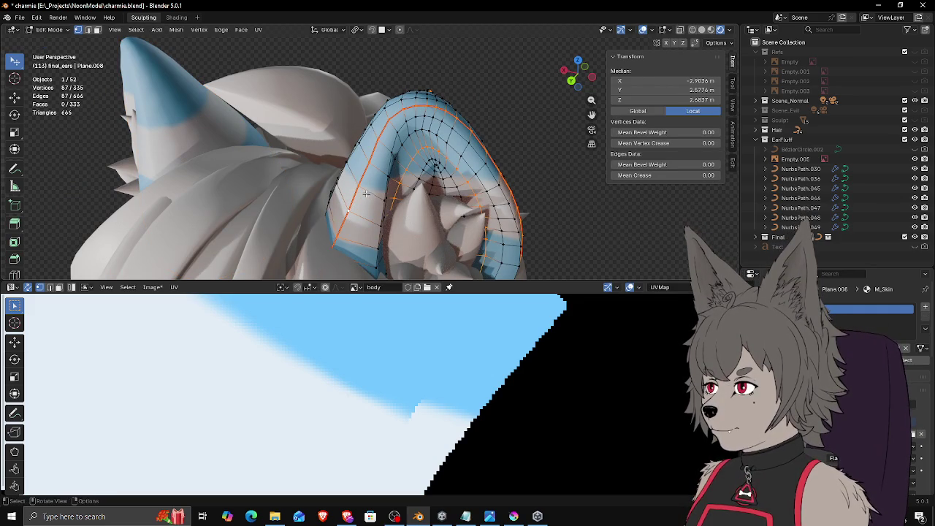
pyautogui.moveTo(412, 189)
pyautogui.mouseDown(button='middle')
pyautogui.moveTo(370, 103)
pyautogui.moveTo(431, 215)
pyautogui.mouseUp(button='middle')
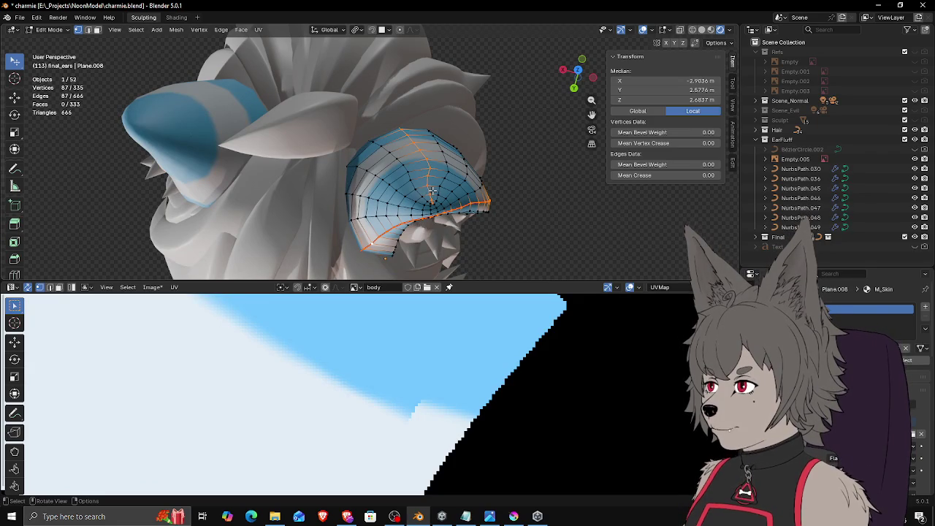
pyautogui.moveTo(433, 203)
pyautogui.mouseDown(button='middle')
pyautogui.moveTo(423, 196)
pyautogui.moveTo(396, 205)
pyautogui.mouseUp(button='middle')
pyautogui.press('Tab')
pyautogui.press('Tab')
pyautogui.keyDown('alt'); pyautogui.click(385, 209); pyautogui.keyUp('alt')
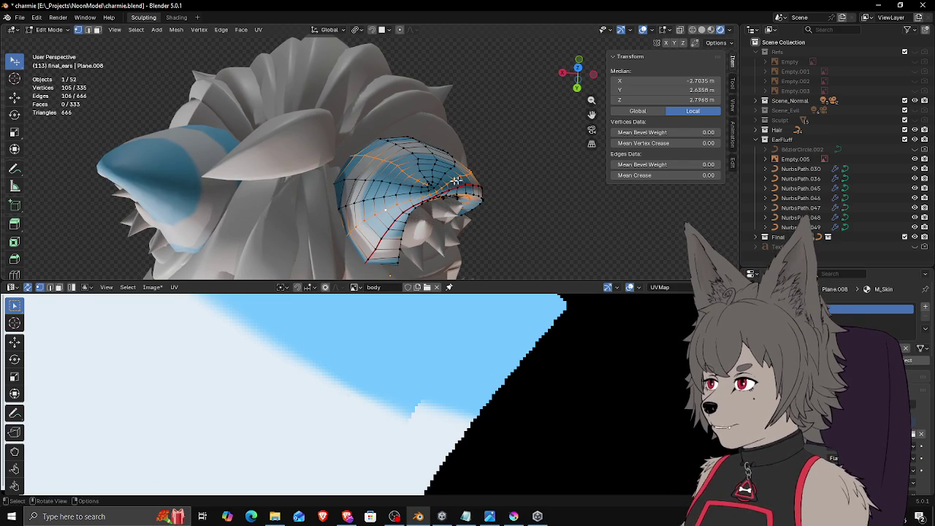
pyautogui.press('/')
pyautogui.scroll(-3, 446, 196)
pyautogui.moveTo(446, 196)
pyautogui.mouseDown(button='middle')
pyautogui.moveTo(409, 190)
pyautogui.moveTo(355, 229)
pyautogui.moveTo(316, 134)
pyautogui.mouseUp(button='middle')
pyautogui.scroll(5, 384, 184)
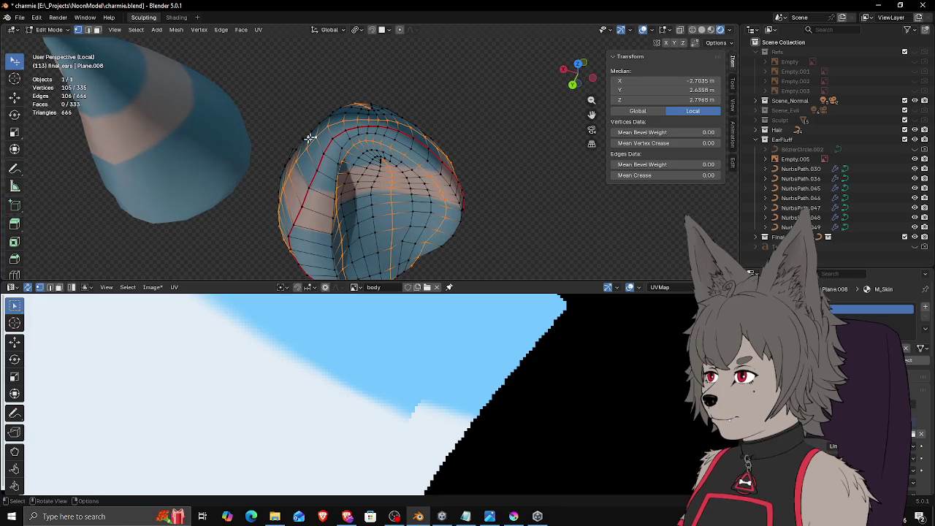
# Step: Select the edge loop running through the ear's top and centre
pyautogui.moveTo(422, 170); pyautogui.dragTo(407, 152, button='middle')
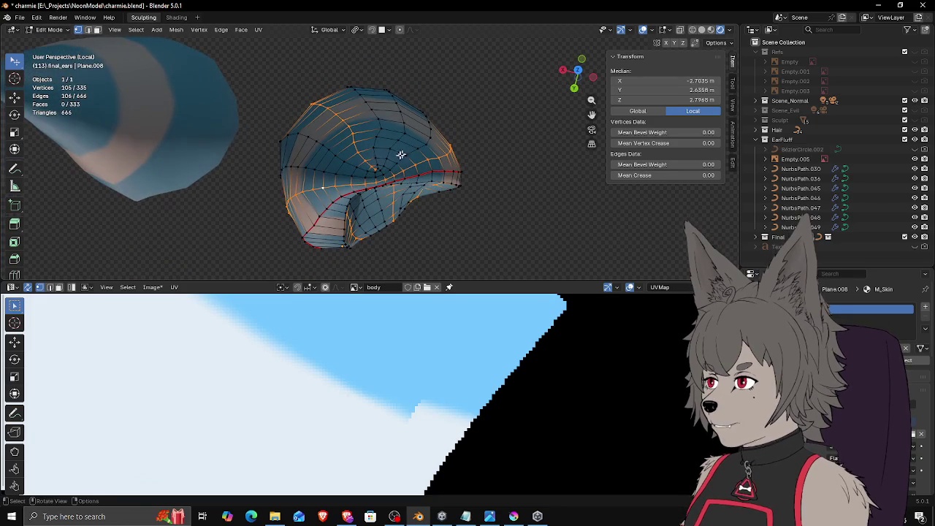
pyautogui.keyDown('alt'); pyautogui.click(403, 152); pyautogui.keyUp('alt')
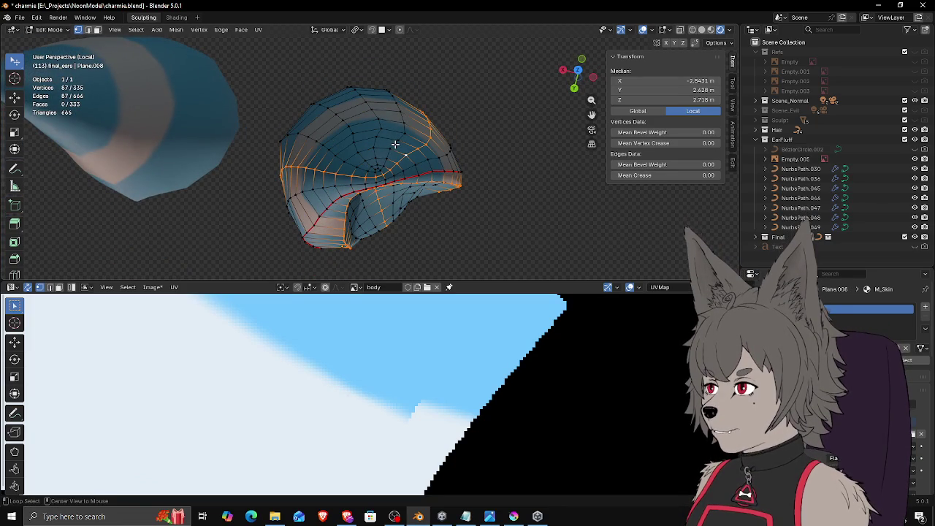
pyautogui.keyDown('alt'); pyautogui.click(372, 142); pyautogui.keyUp('alt')
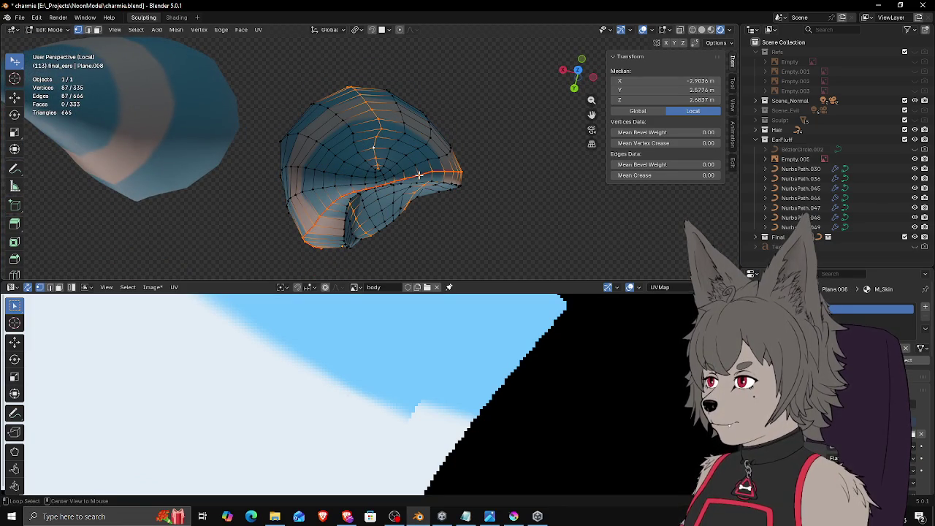
pyautogui.keyDown('alt'); pyautogui.moveTo(426, 173); pyautogui.dragTo(430, 138, button='middle'); pyautogui.keyUp('alt')
pyautogui.moveTo(417, 178)
pyautogui.mouseDown(button='middle')
pyautogui.moveTo(353, 113)
pyautogui.moveTo(354, 93)
pyautogui.moveTo(342, 181)
pyautogui.moveTo(390, 191)
pyautogui.moveTo(402, 157)
pyautogui.mouseUp(button='middle')
# Step: Select and slightly nudge several seam vertices on the ear-fluff mesh
pyautogui.click(393, 201)
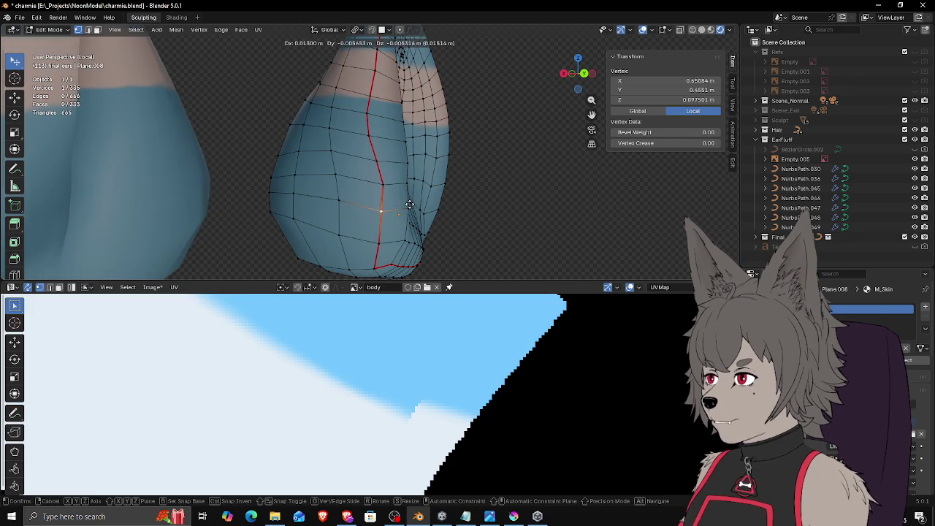
pyautogui.click(377, 159)
pyautogui.moveTo(376, 159); pyautogui.dragTo(378, 182)
pyautogui.click(378, 181)
pyautogui.moveTo(374, 110); pyautogui.dragTo(344, 164, button='middle')
pyautogui.moveTo(337, 165); pyautogui.dragTo(342, 166)
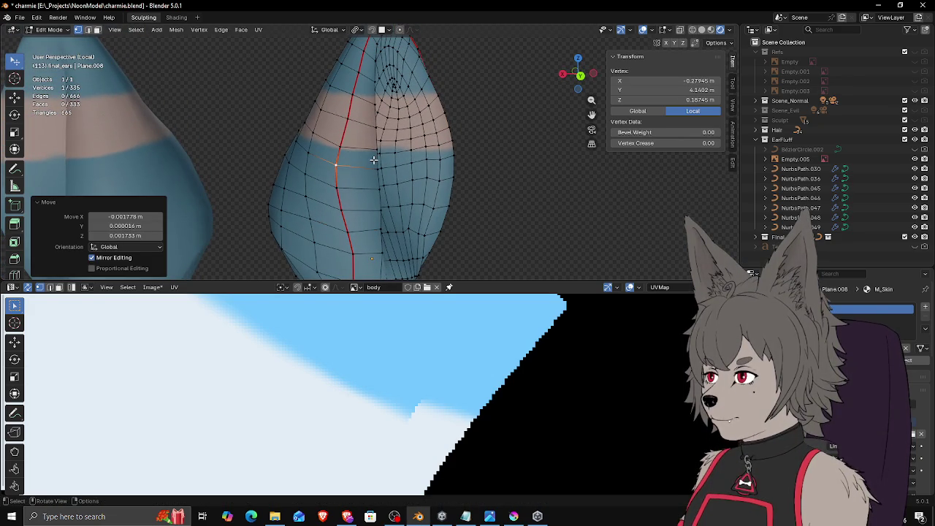
# Step: Return to Object Mode, exit Local View, and deselect the ears
pyautogui.press('Tab')
pyautogui.scroll(-2, 376, 157)
pyautogui.moveTo(368, 164)
pyautogui.mouseDown(button='middle')
pyautogui.moveTo(391, 176)
pyautogui.moveTo(402, 152)
pyautogui.moveTo(443, 174)
pyautogui.moveTo(396, 162)
pyautogui.mouseUp(button='middle')
pyautogui.press('/')
pyautogui.scroll(-3, 393, 175)
pyautogui.click(443, 179)
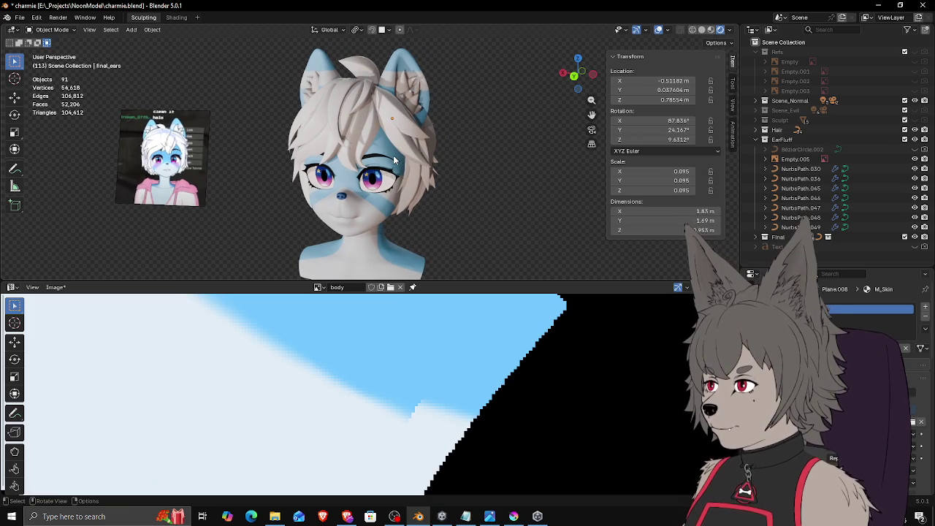
# Step: Enlarge the 3D viewport over the Image Editor and frame the whole avatar head
pyautogui.moveTo(393, 160)
pyautogui.mouseDown(button='middle')
pyautogui.moveTo(446, 151)
pyautogui.moveTo(366, 154)
pyautogui.mouseUp(button='middle')
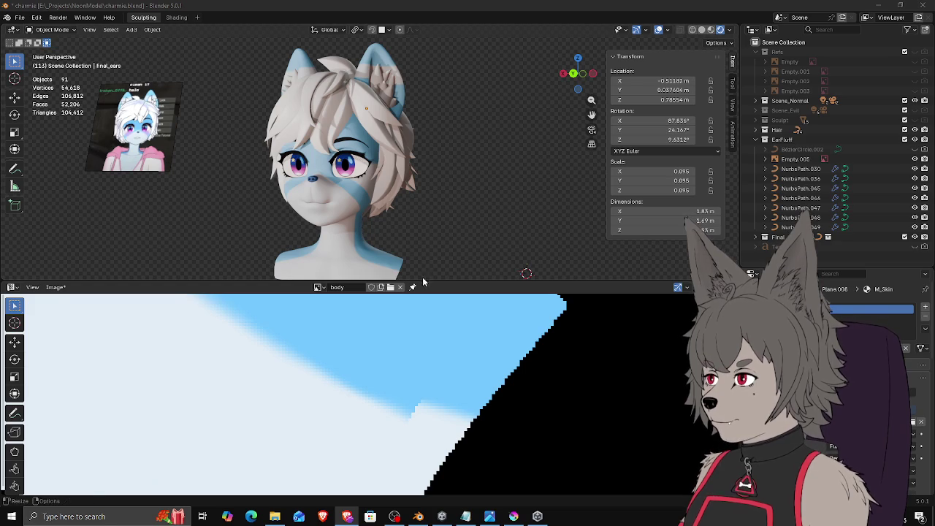
pyautogui.moveTo(423, 282); pyautogui.dragTo(423, 403)
pyautogui.scroll(3, 365, 267)
pyautogui.scroll(2, 413, 246)
pyautogui.scroll(-4, 413, 246)
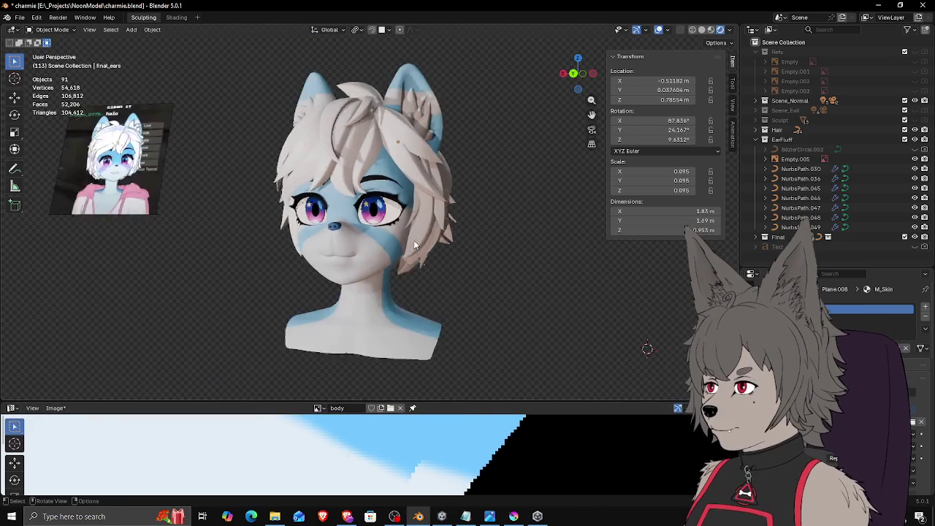
pyautogui.moveTo(468, 247)
pyautogui.mouseDown(button='middle')
pyautogui.moveTo(520, 250)
pyautogui.moveTo(494, 268)
pyautogui.moveTo(409, 219)
pyautogui.mouseUp(button='middle')
# Step: Select a hair strand curve and move it to a new position on the head
pyautogui.click(359, 168)
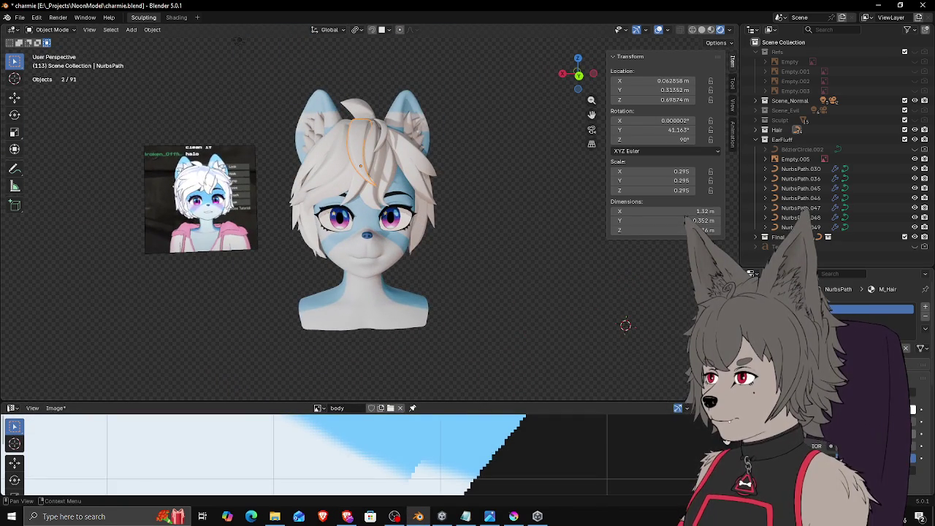
pyautogui.press('g')
pyautogui.click(487, 301)
pyautogui.moveTo(487, 302); pyautogui.dragTo(471, 310, button='middle')
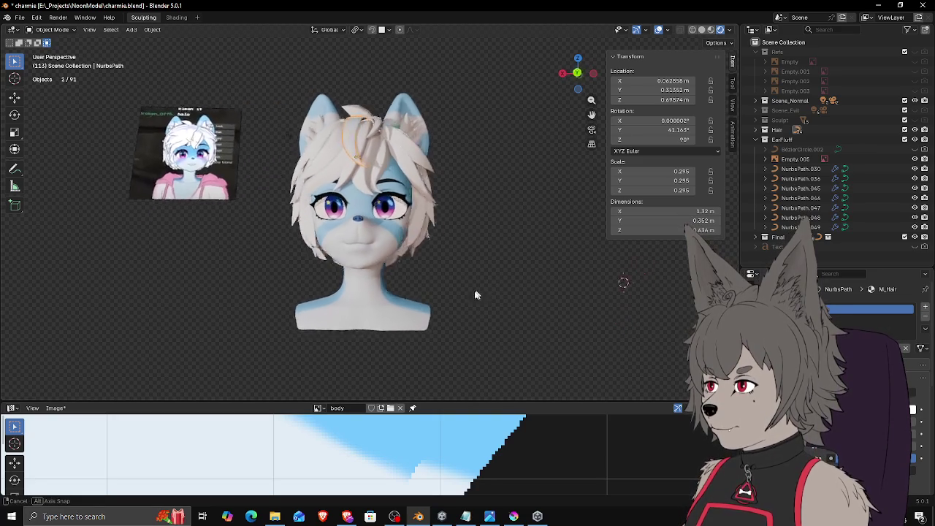
pyautogui.press('g')
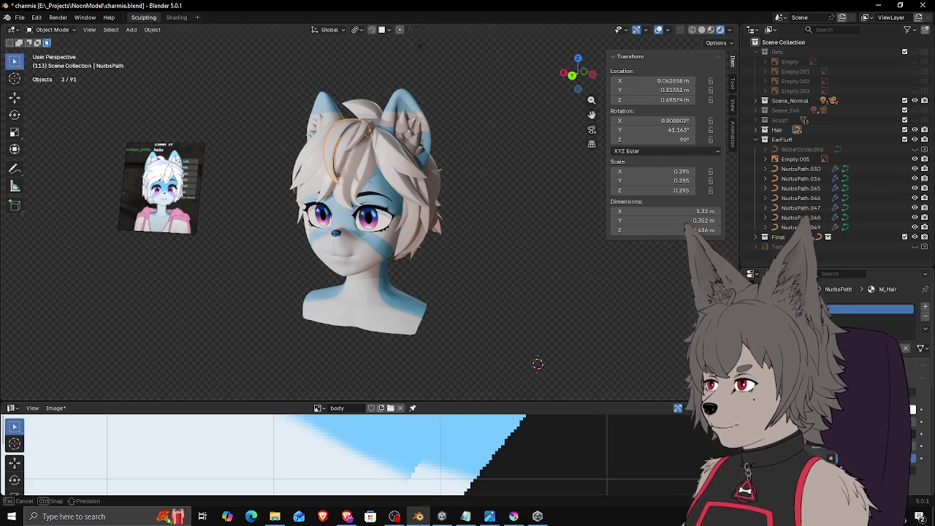
pyautogui.click(690, 339)
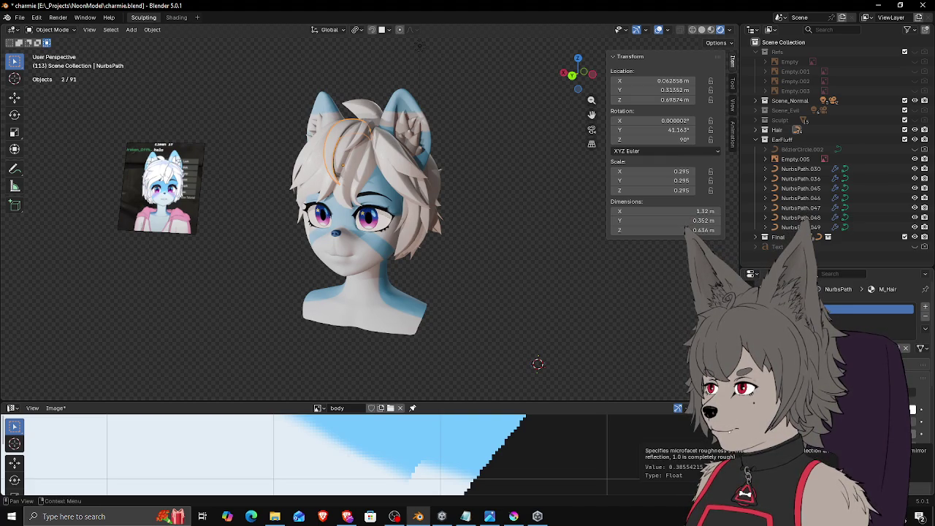
# Step: Try a darker, glossier M_Hair material, undo it, and raise the value back to bright white
pyautogui.moveTo(690, 336); pyautogui.dragTo(660, 336)
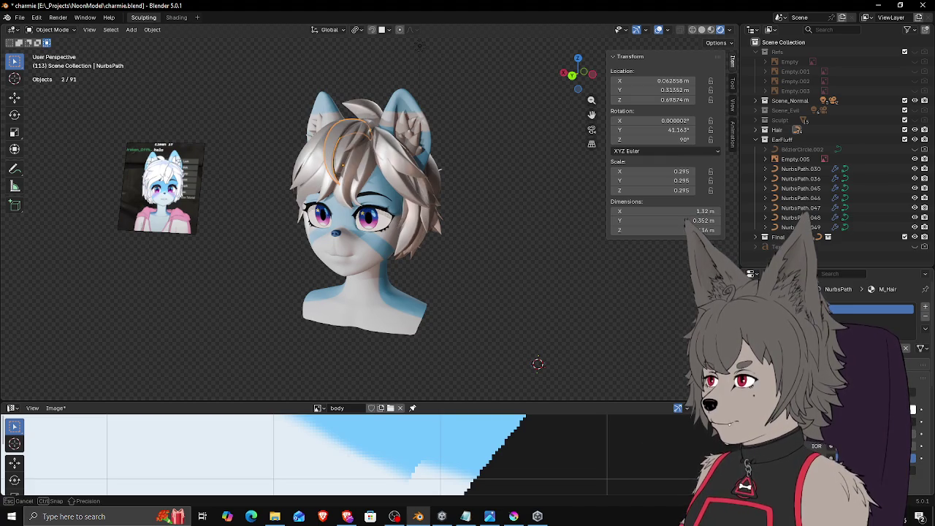
pyautogui.moveTo(513, 309)
pyautogui.mouseDown(button='middle')
pyautogui.moveTo(491, 299)
pyautogui.moveTo(510, 305)
pyautogui.mouseUp(button='middle')
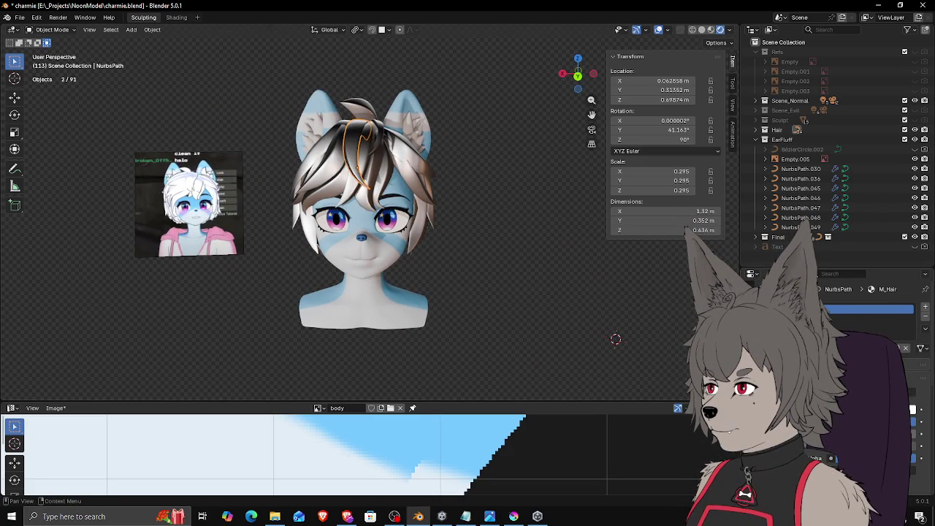
pyautogui.moveTo(689, 336); pyautogui.dragTo(661, 336)
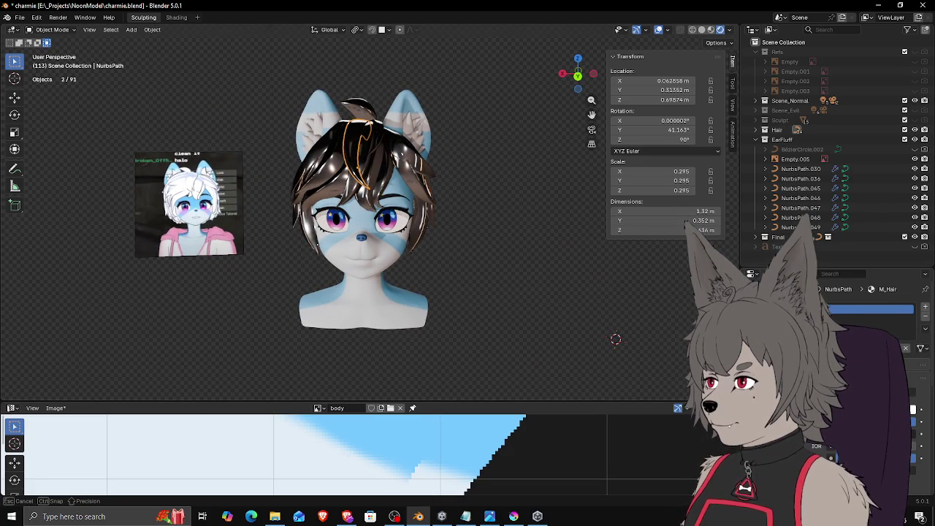
pyautogui.moveTo(555, 285); pyautogui.dragTo(532, 276, button='middle')
pyautogui.moveTo(497, 284)
pyautogui.mouseDown(button='middle')
pyautogui.moveTo(619, 295)
pyautogui.moveTo(440, 273)
pyautogui.mouseUp(button='middle')
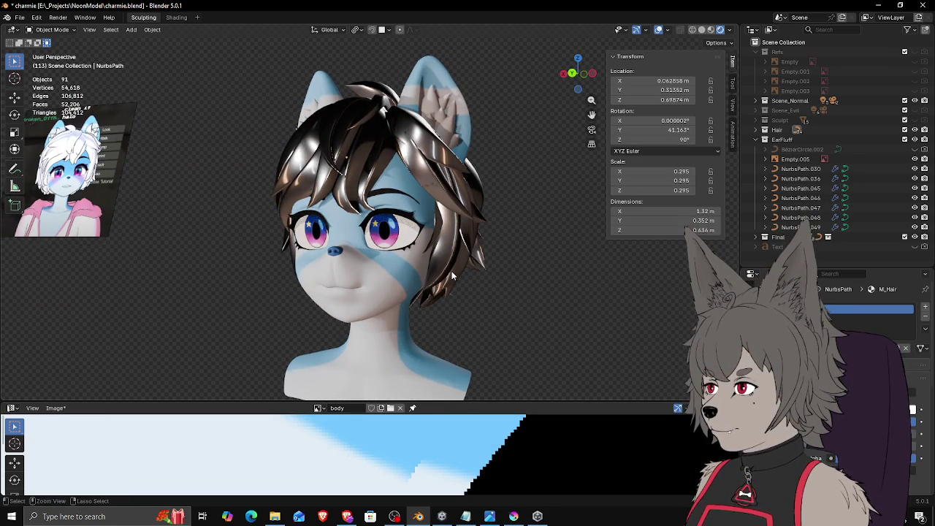
pyautogui.hotkey('ctrl', 'z')
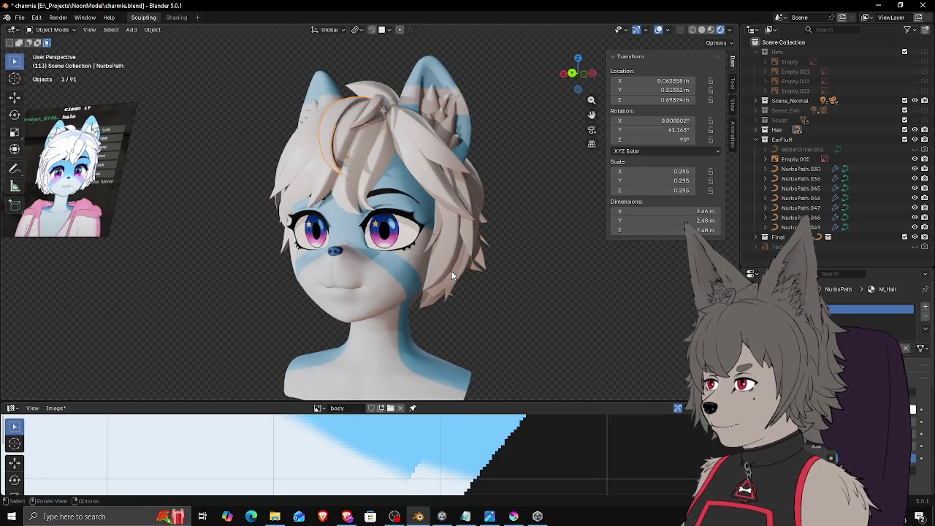
pyautogui.scroll(-3, 870, 321)
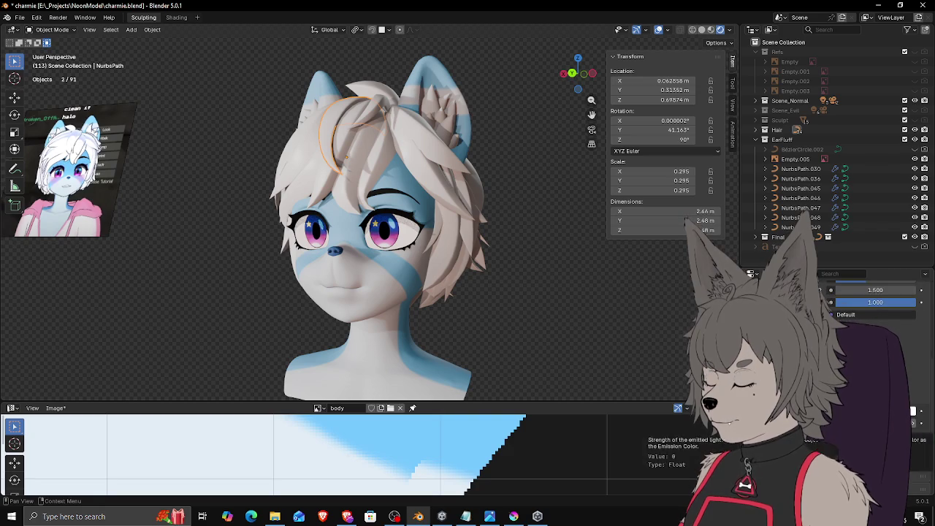
pyautogui.moveTo(875, 302); pyautogui.dragTo(887, 302)
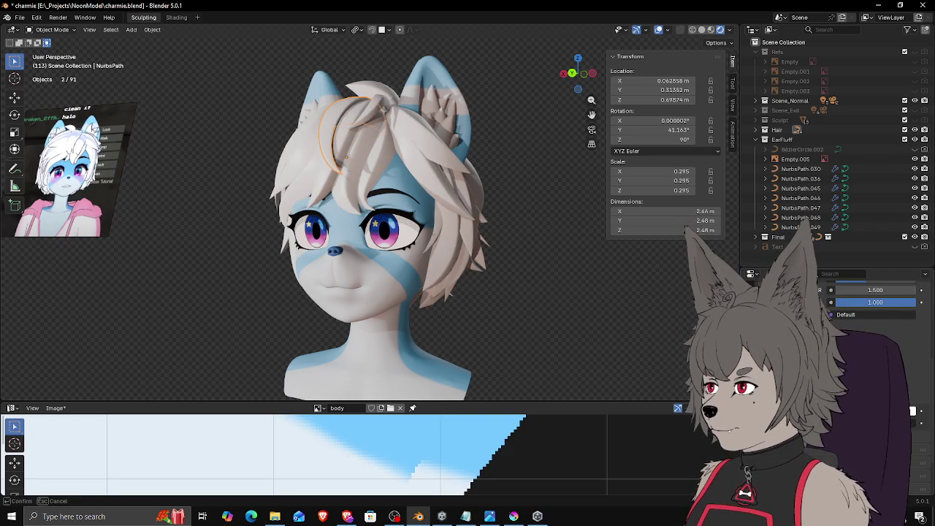
pyautogui.moveTo(407, 260)
pyautogui.mouseDown(button='middle')
pyautogui.moveTo(560, 293)
pyautogui.moveTo(491, 290)
pyautogui.moveTo(500, 285)
pyautogui.mouseUp(button='middle')
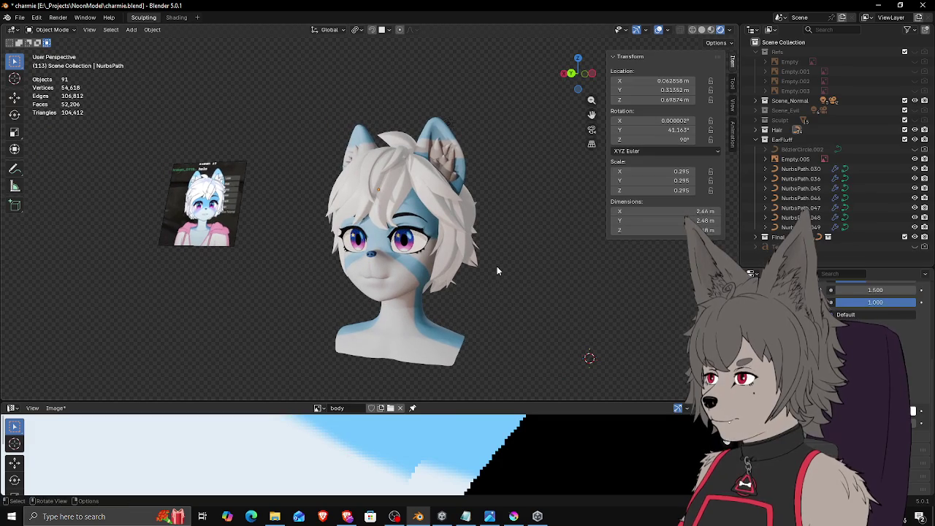
pyautogui.click(455, 172)
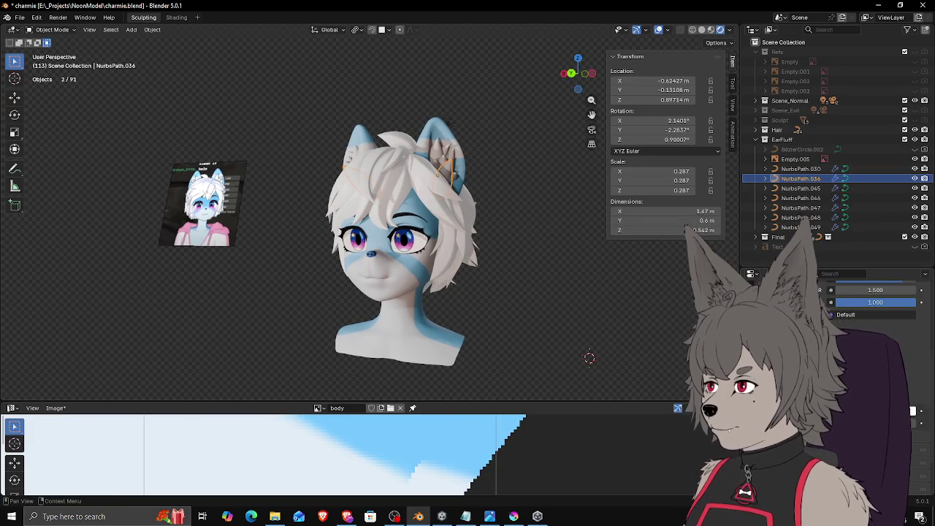
pyautogui.scroll(-3, 835, 451)
pyautogui.scroll(-3, 835, 452)
pyautogui.scroll(-2, 835, 452)
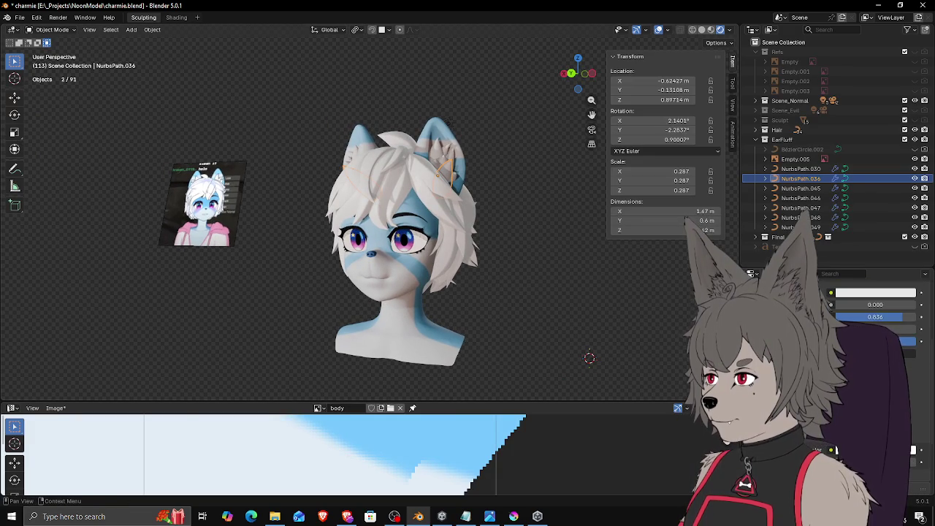
pyautogui.click(424, 195)
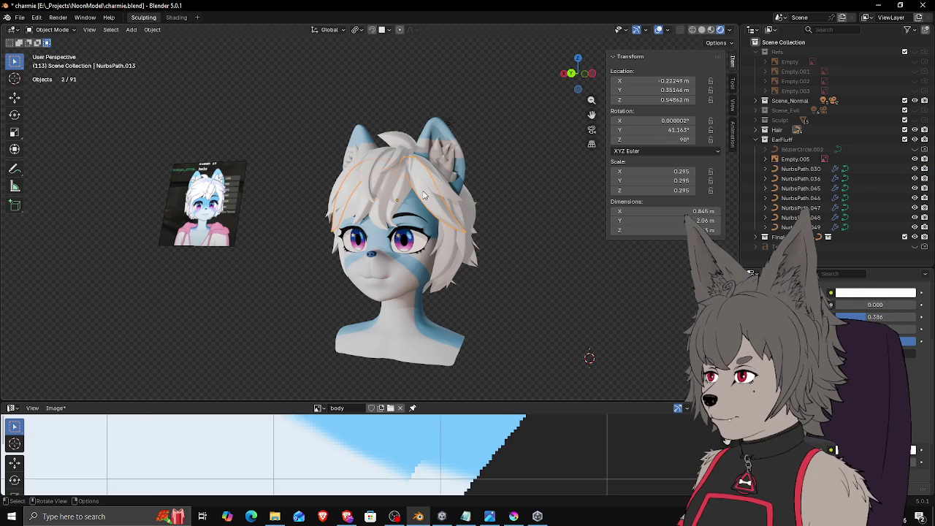
pyautogui.click(451, 164)
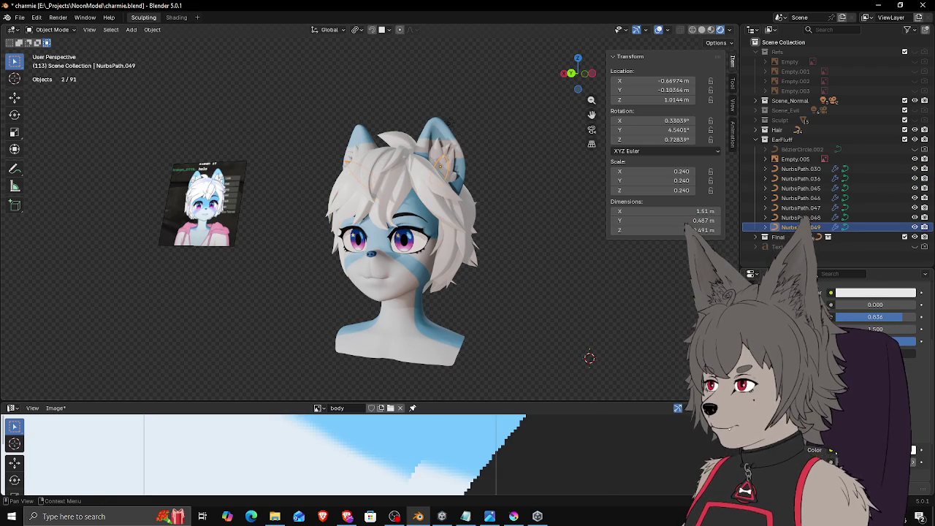
pyautogui.scroll(2, 869, 328)
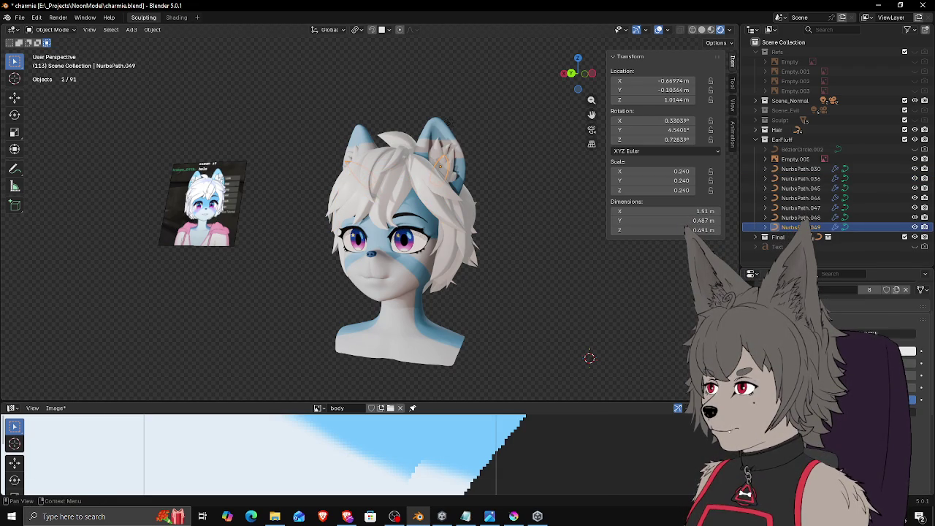
pyautogui.click(420, 188)
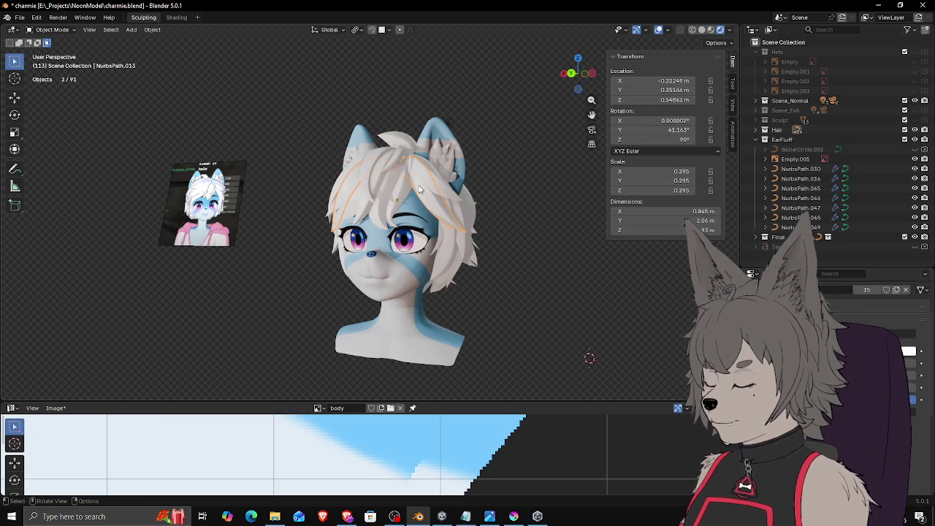
pyautogui.click(447, 165)
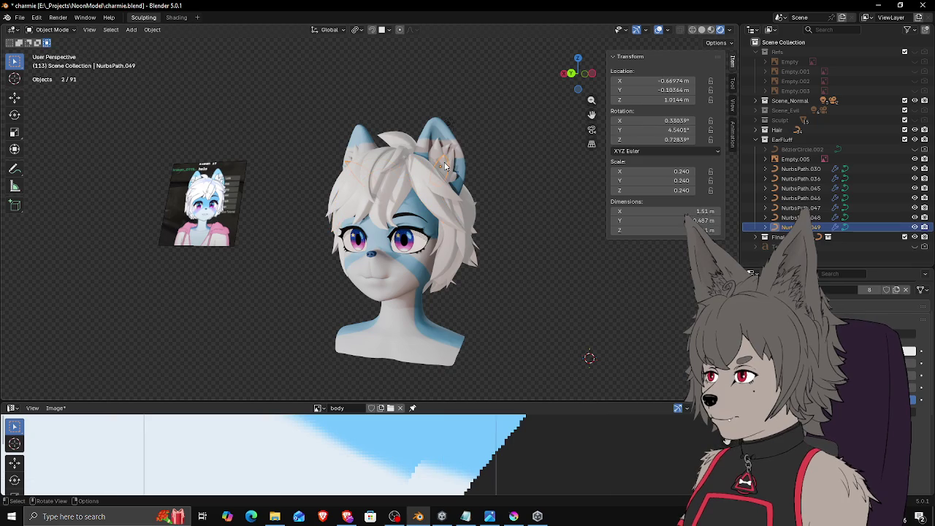
pyautogui.click(417, 188)
pyautogui.press('g')
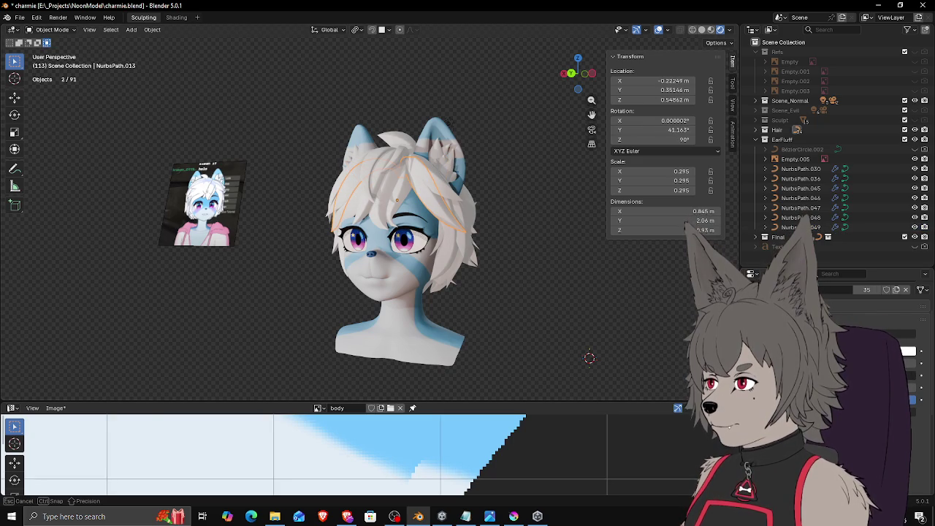
pyautogui.press('Escape')
pyautogui.moveTo(554, 314)
pyautogui.mouseDown(button='middle')
pyautogui.moveTo(536, 285)
pyautogui.moveTo(519, 288)
pyautogui.moveTo(558, 298)
pyautogui.moveTo(535, 276)
pyautogui.moveTo(523, 287)
pyautogui.mouseUp(button='middle')
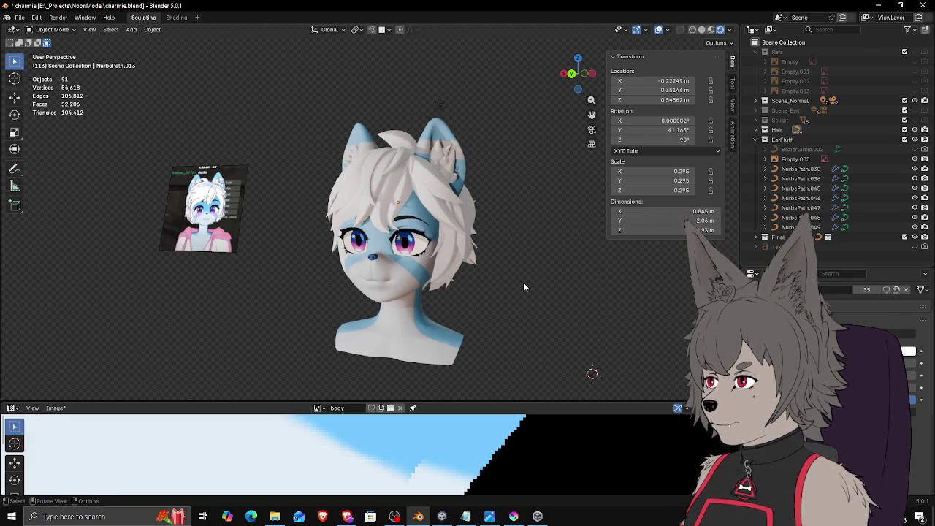
pyautogui.moveTo(524, 300)
pyautogui.mouseDown(button='middle')
pyautogui.moveTo(585, 309)
pyautogui.moveTo(512, 278)
pyautogui.mouseUp(button='middle')
pyautogui.click(443, 159)
pyautogui.press('g')
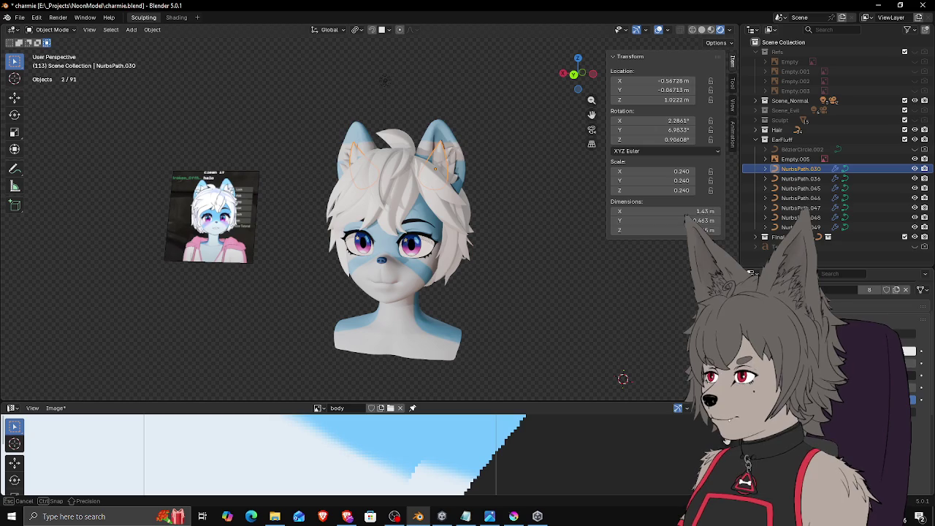
pyautogui.press('Escape')
pyautogui.click(542, 272)
pyautogui.moveTo(541, 271)
pyautogui.mouseDown(button='middle')
pyautogui.moveTo(526, 251)
pyautogui.moveTo(516, 284)
pyautogui.moveTo(521, 246)
pyautogui.moveTo(549, 219)
pyautogui.moveTo(531, 227)
pyautogui.moveTo(533, 211)
pyautogui.moveTo(556, 287)
pyautogui.moveTo(513, 290)
pyautogui.moveTo(521, 271)
pyautogui.moveTo(574, 229)
pyautogui.moveTo(566, 278)
pyautogui.mouseUp(button='middle')
pyautogui.scroll(3, 506, 228)
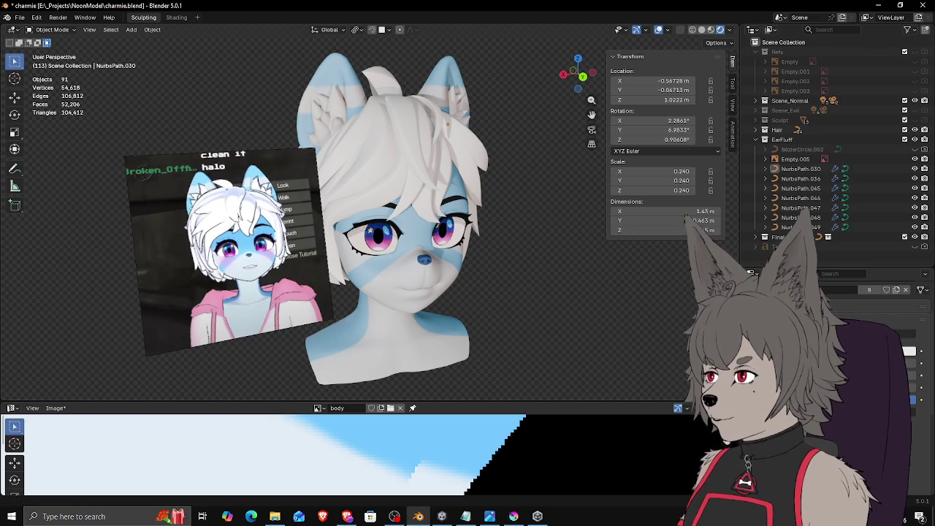
pyautogui.hotkey('alt', 'Tab')
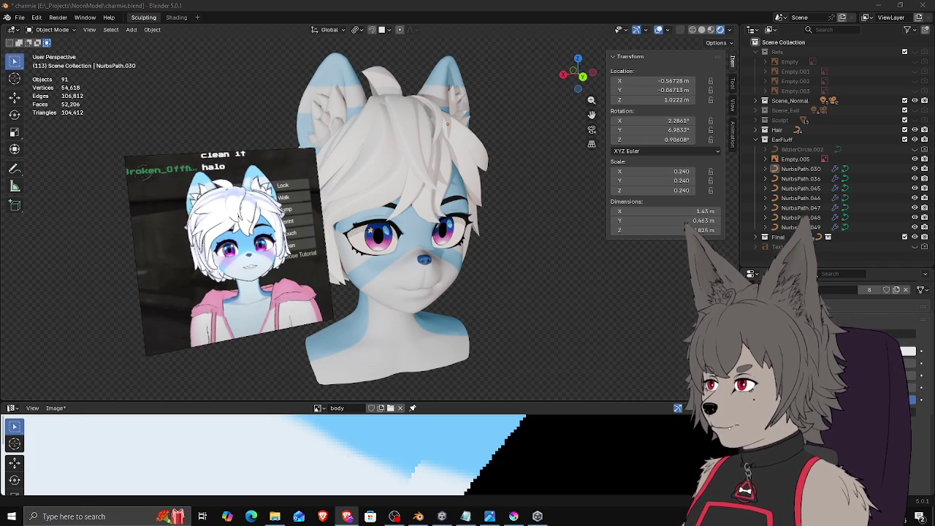
pyautogui.moveTo(492, 263)
pyautogui.mouseDown(button='middle')
pyautogui.moveTo(142, 211)
pyautogui.moveTo(211, 199)
pyautogui.moveTo(244, 211)
pyautogui.mouseUp(button='middle')
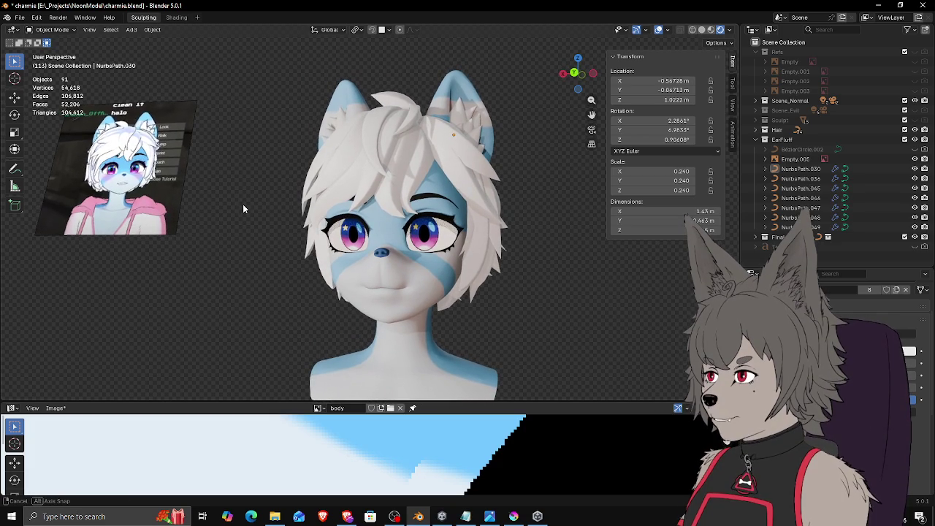
pyautogui.scroll(1, 243, 205)
pyautogui.scroll(3, 423, 241)
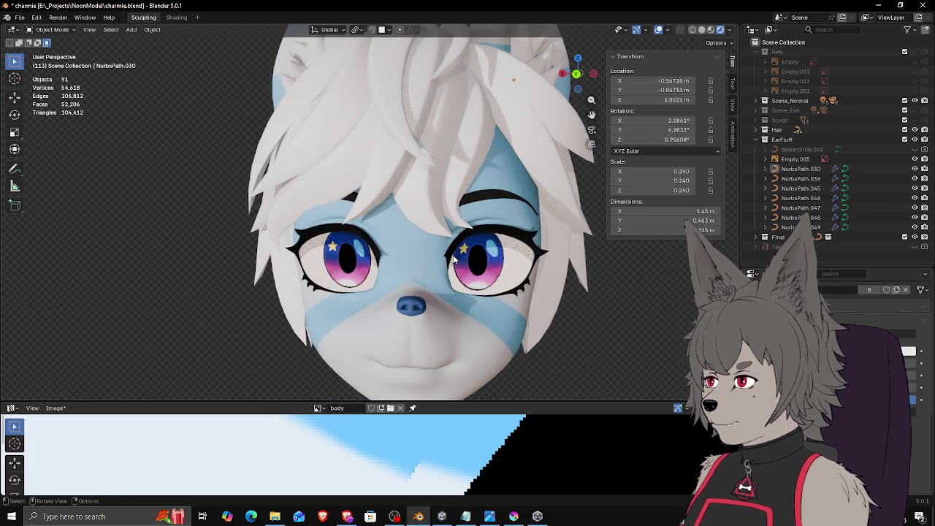
pyautogui.scroll(-1, 419, 254)
pyautogui.scroll(-1, 428, 257)
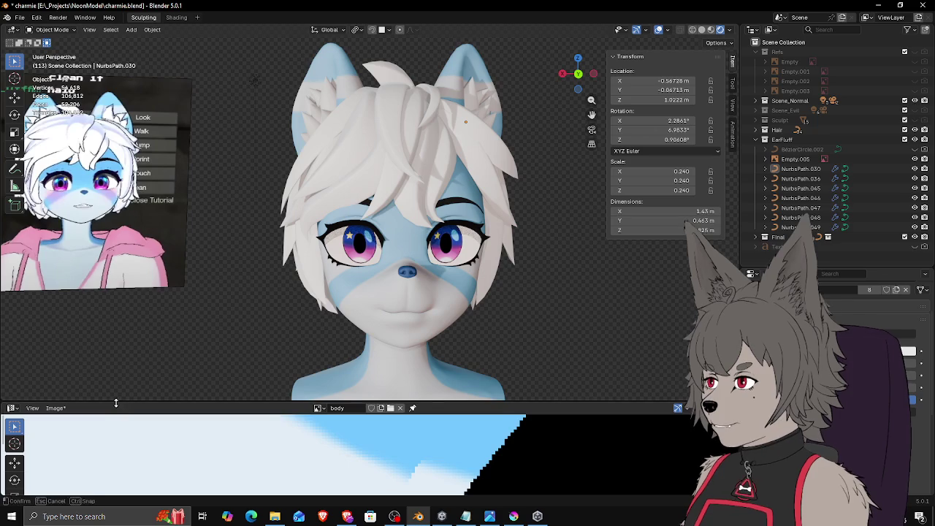
# Step: Make the Image Editor taller and save the body texture as charmie_body.png
pyautogui.moveTo(134, 403); pyautogui.dragTo(124, 356)
pyautogui.click(55, 361)
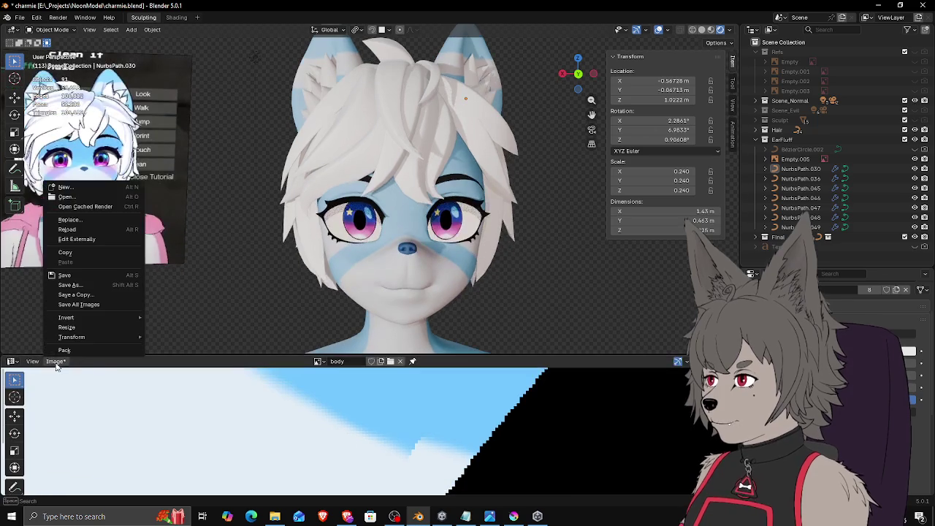
pyautogui.click(92, 276)
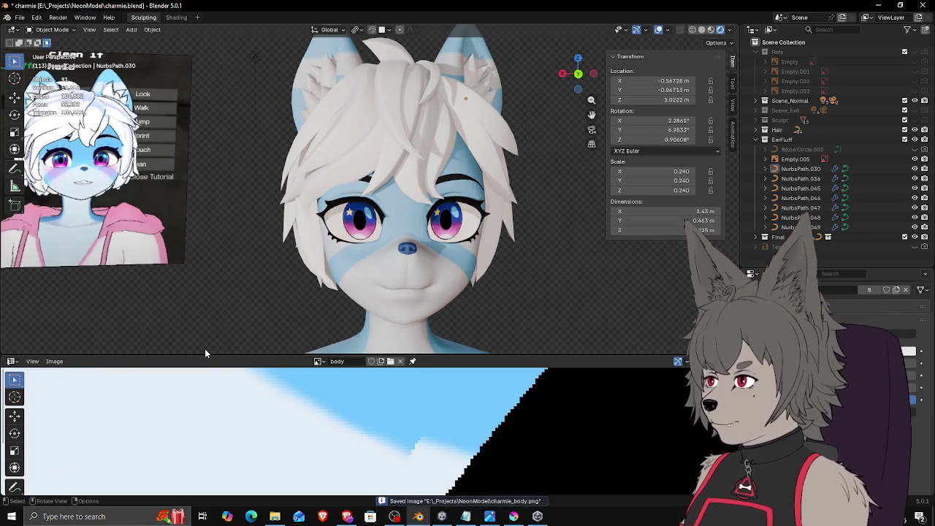
pyautogui.scroll(-3, 215, 207)
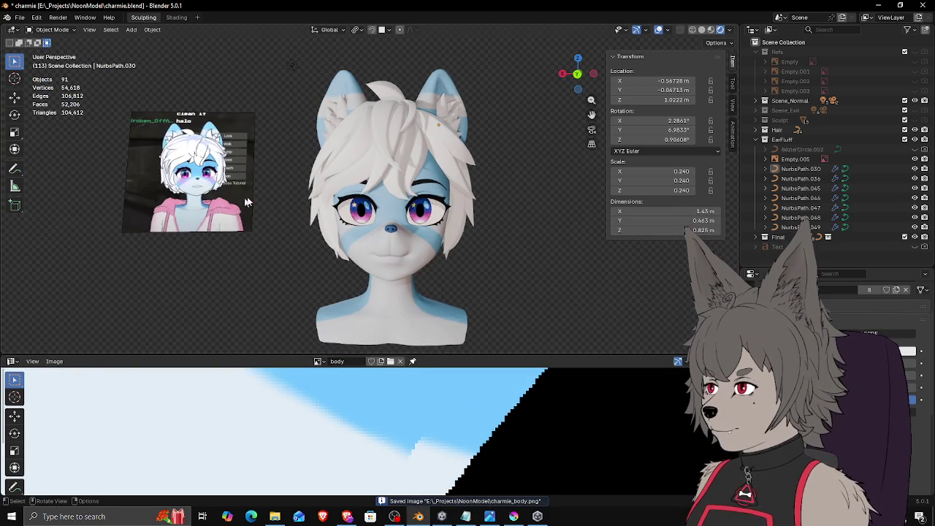
pyautogui.scroll(1, 380, 215)
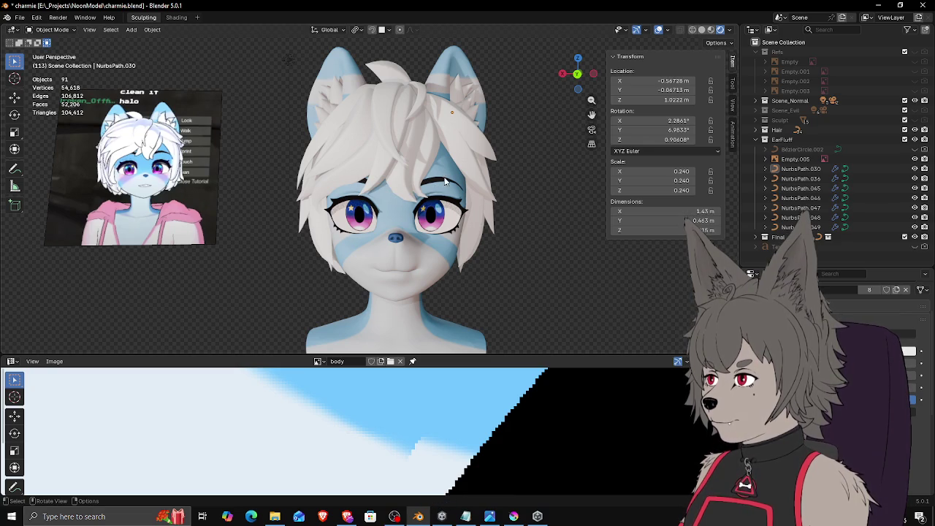
# Step: Move the tip control point of ear-fluff curve NurbsPath.030 further along the ear
pyautogui.click(469, 95)
pyautogui.moveTo(470, 95); pyautogui.dragTo(420, 164, button='middle')
pyautogui.press('Tab')
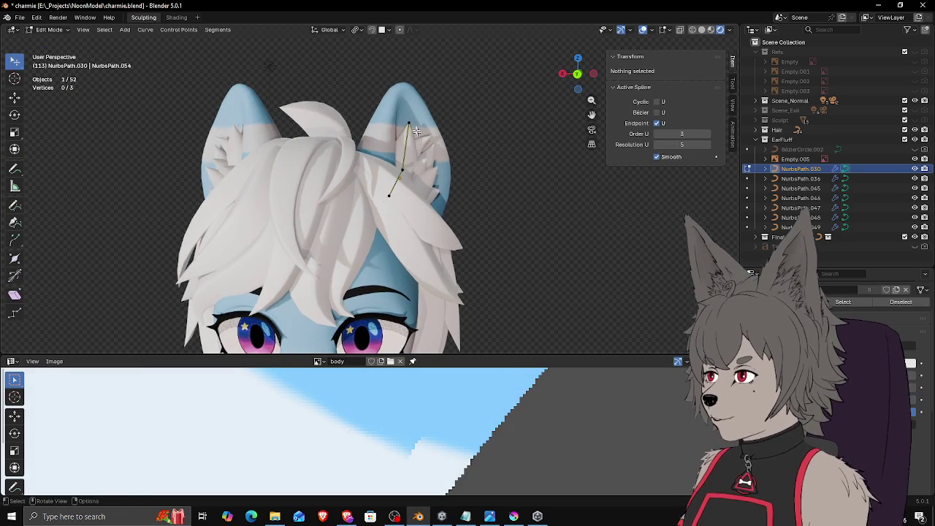
pyautogui.click(413, 127)
pyautogui.press('g')
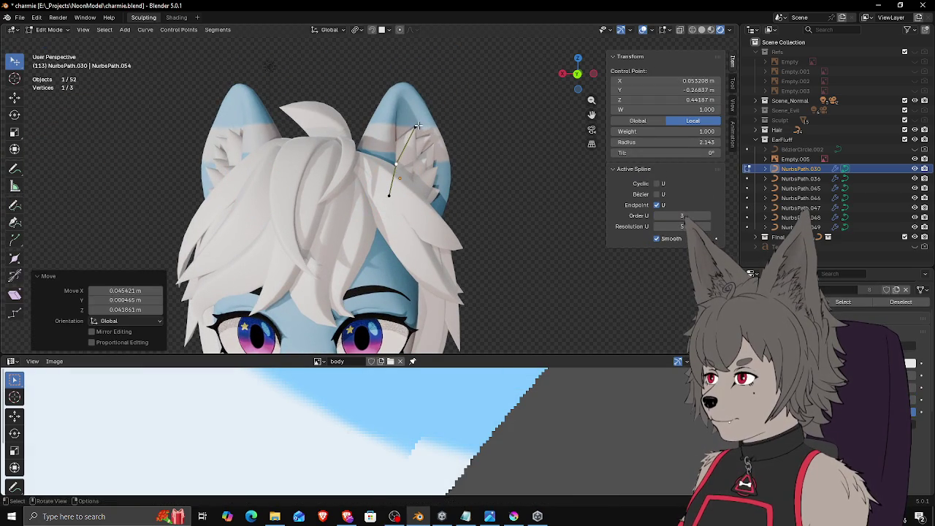
pyautogui.click(396, 153)
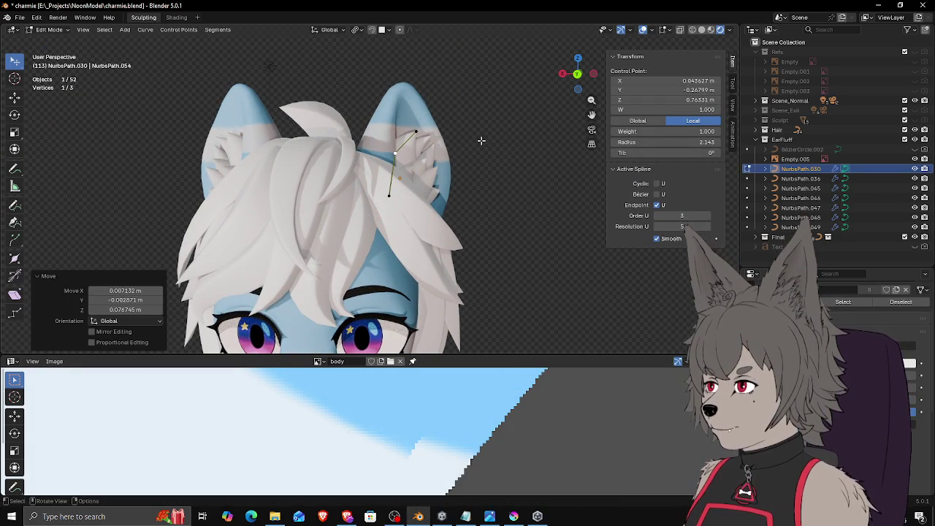
pyautogui.press('Tab')
# Step: Turn the view to face the head frontally and select the object named sub
pyautogui.moveTo(459, 167); pyautogui.dragTo(490, 156, button='middle')
pyautogui.scroll(-2, 467, 168)
pyautogui.moveTo(434, 186)
pyautogui.mouseDown(button='middle')
pyautogui.moveTo(423, 176)
pyautogui.moveTo(436, 185)
pyautogui.moveTo(379, 206)
pyautogui.moveTo(420, 203)
pyautogui.moveTo(431, 174)
pyautogui.moveTo(495, 183)
pyautogui.moveTo(464, 189)
pyautogui.moveTo(473, 198)
pyautogui.moveTo(433, 182)
pyautogui.moveTo(534, 205)
pyautogui.mouseUp(button='middle')
pyautogui.click(431, 174)
pyautogui.scroll(-3, 495, 183)
pyautogui.scroll(2, 473, 199)
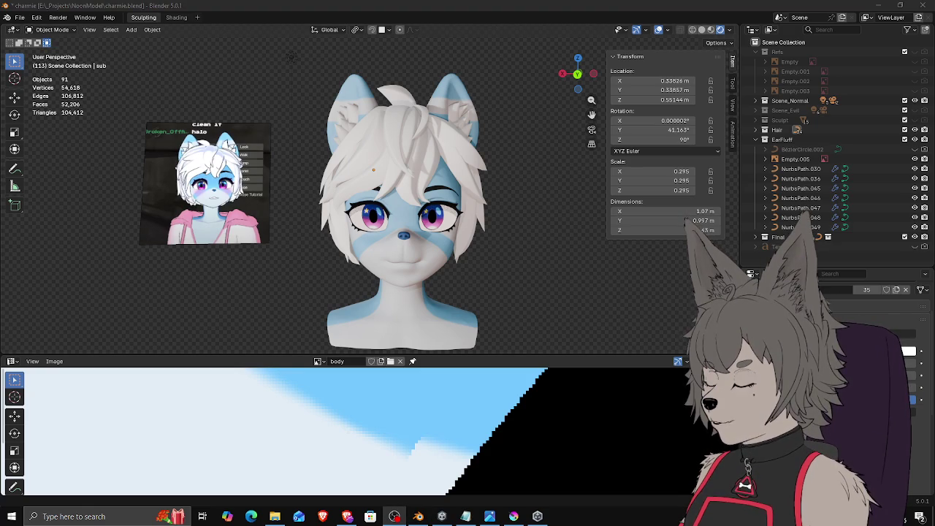
pyautogui.hotkey('alt', 'Tab')
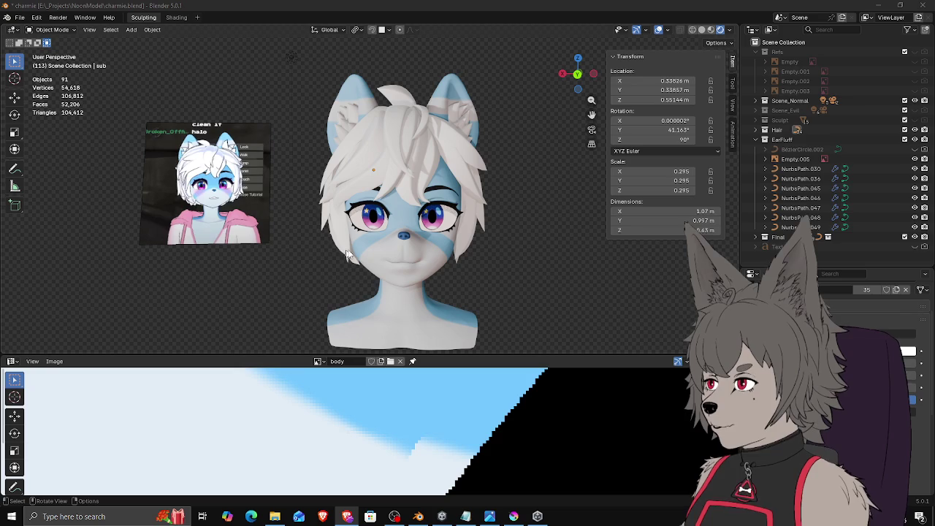
pyautogui.scroll(3, 398, 274)
pyautogui.scroll(2, 409, 271)
pyautogui.moveTo(409, 270)
pyautogui.keyDown('shift'); pyautogui.mouseDown(button='middle')
pyautogui.moveTo(522, 230)
pyautogui.moveTo(593, 241)
pyautogui.moveTo(643, 212)
pyautogui.mouseUp(button='middle'); pyautogui.keyUp('shift')
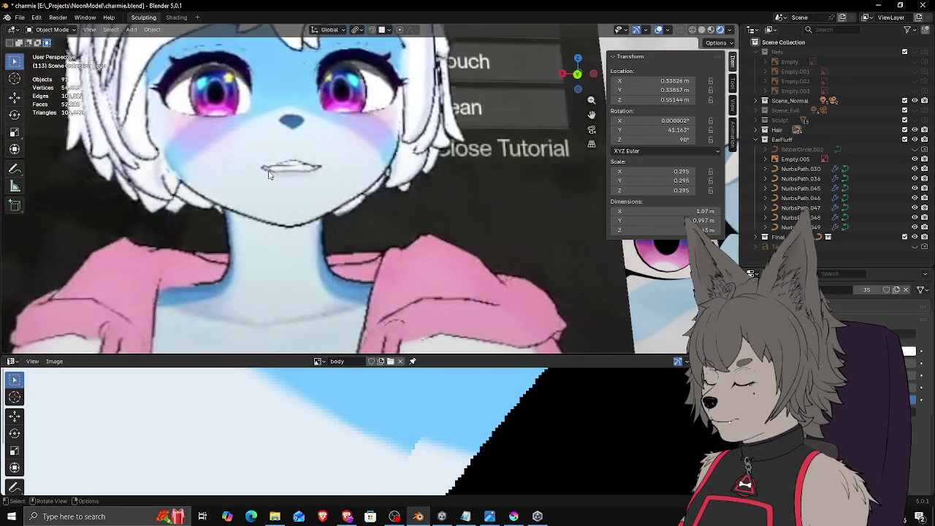
pyautogui.scroll(3, 386, 166)
pyautogui.scroll(-3, 386, 168)
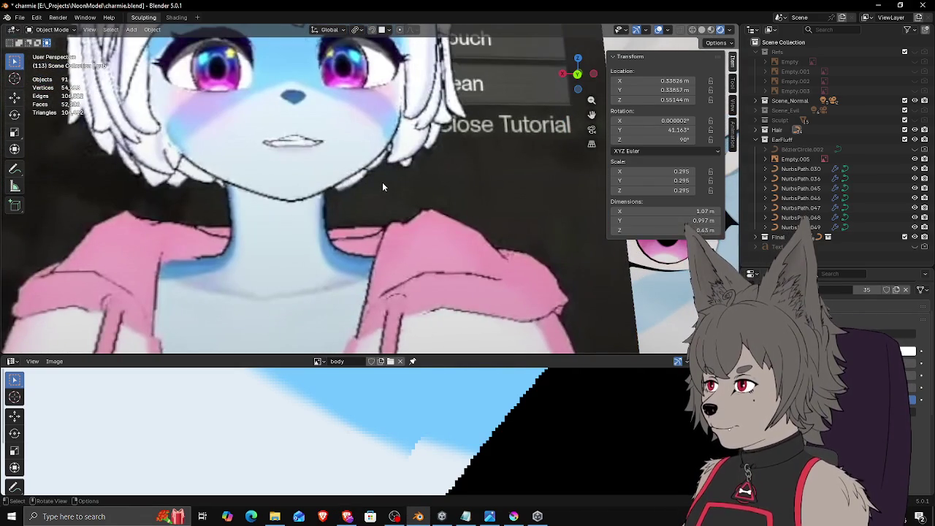
pyautogui.scroll(-2, 382, 182)
pyautogui.keyDown('shift'); pyautogui.moveTo(381, 183); pyautogui.dragTo(377, 176, button='middle'); pyautogui.keyUp('shift')
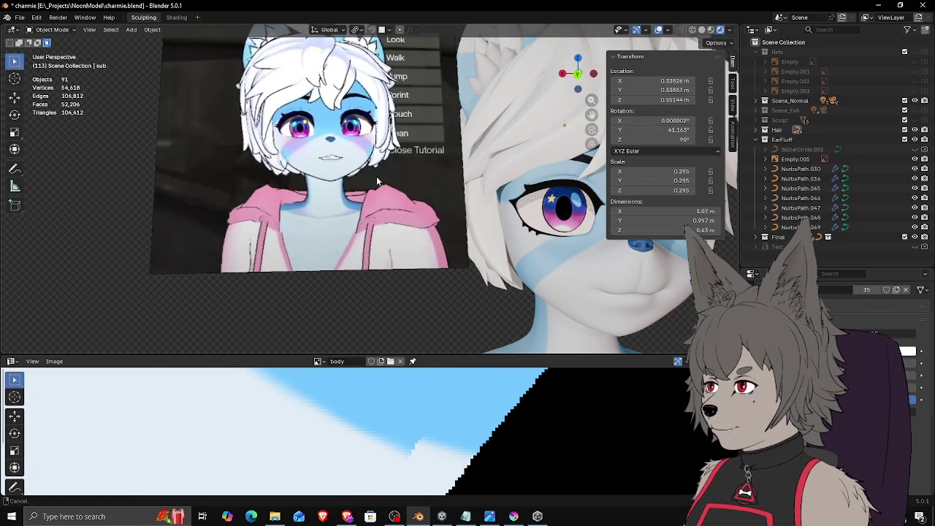
pyautogui.scroll(3, 376, 176)
pyautogui.scroll(2, 407, 209)
pyautogui.scroll(1, 431, 238)
pyautogui.scroll(1, 431, 248)
pyautogui.moveTo(430, 251)
pyautogui.mouseDown(button='middle')
pyautogui.moveTo(441, 249)
pyautogui.moveTo(382, 238)
pyautogui.mouseUp(button='middle')
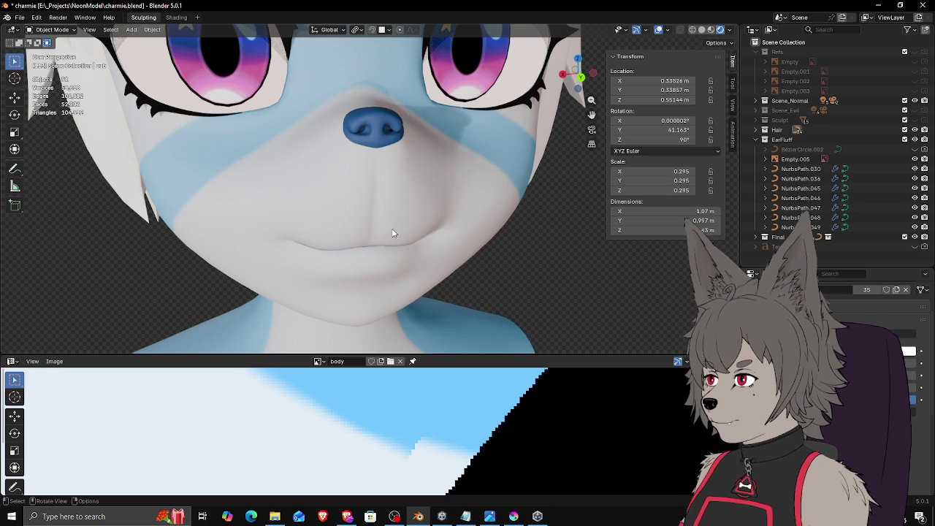
pyautogui.click(409, 241)
pyautogui.moveTo(409, 241); pyautogui.dragTo(428, 238, button='middle')
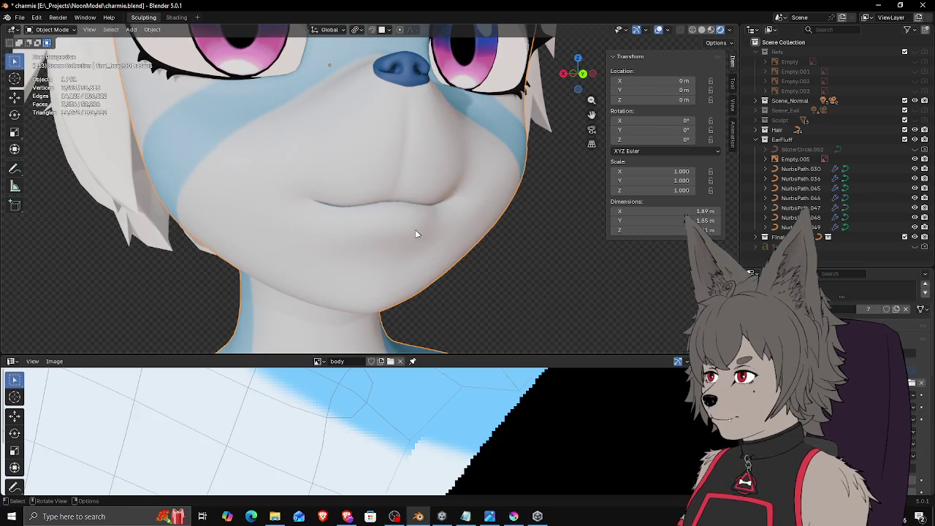
pyautogui.press('Tab')
pyautogui.click(400, 213)
pyautogui.moveTo(397, 212); pyautogui.dragTo(429, 223)
pyautogui.press('o')
pyautogui.press('g')
pyautogui.press('z')
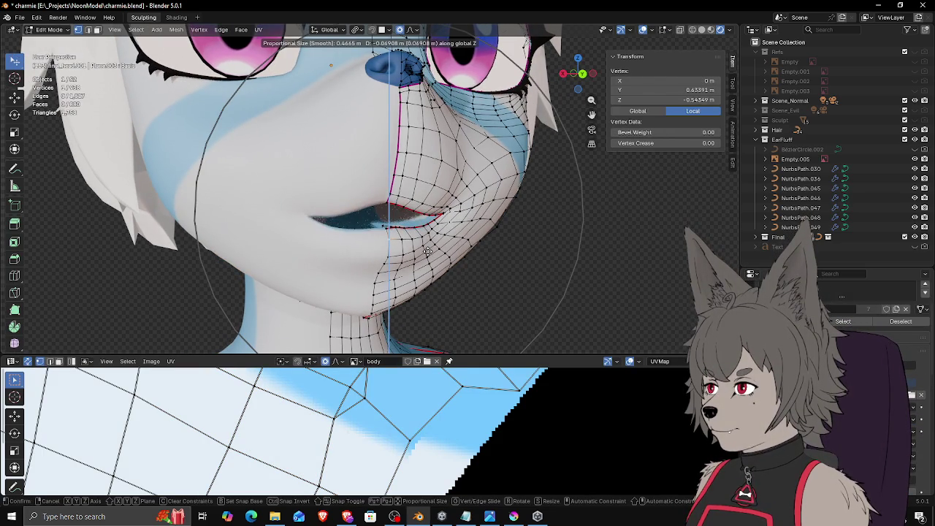
pyautogui.click(428, 248)
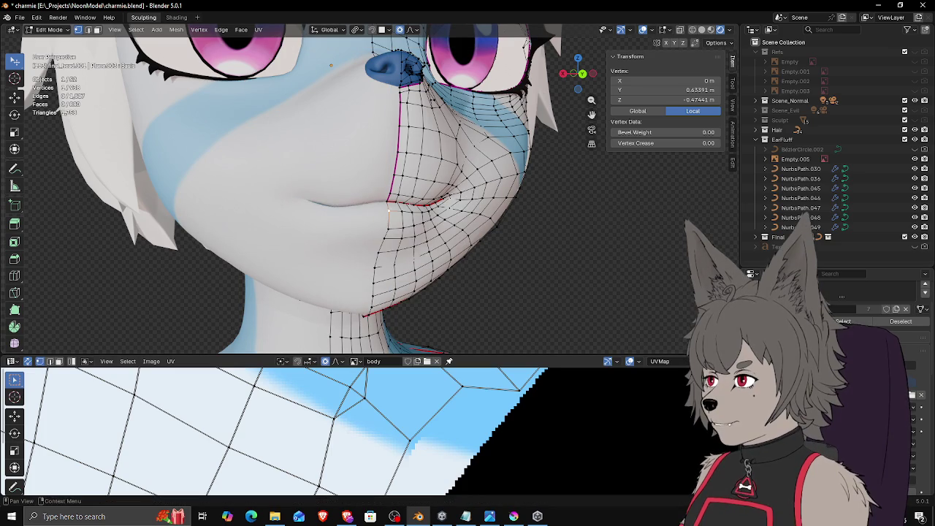
pyautogui.click(903, 341)
pyautogui.click(905, 342)
pyautogui.click(906, 352)
pyautogui.click(904, 342)
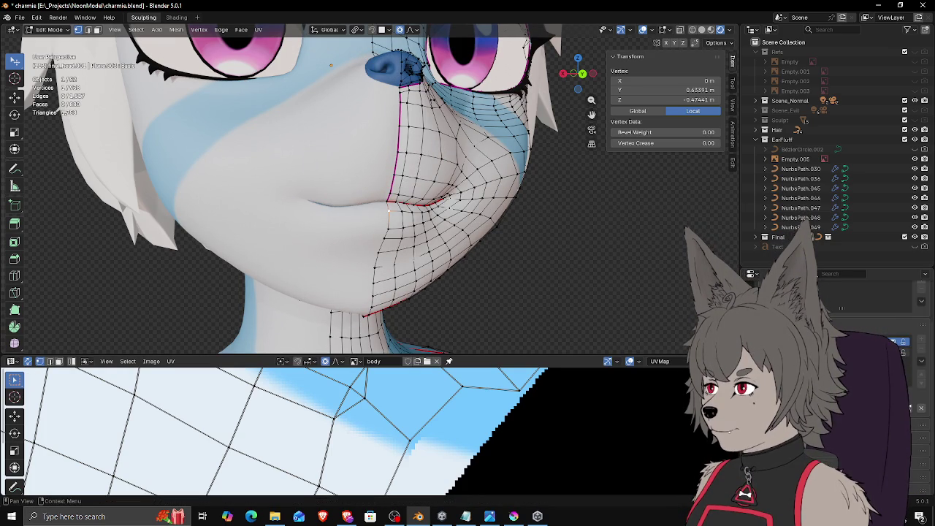
pyautogui.click(906, 351)
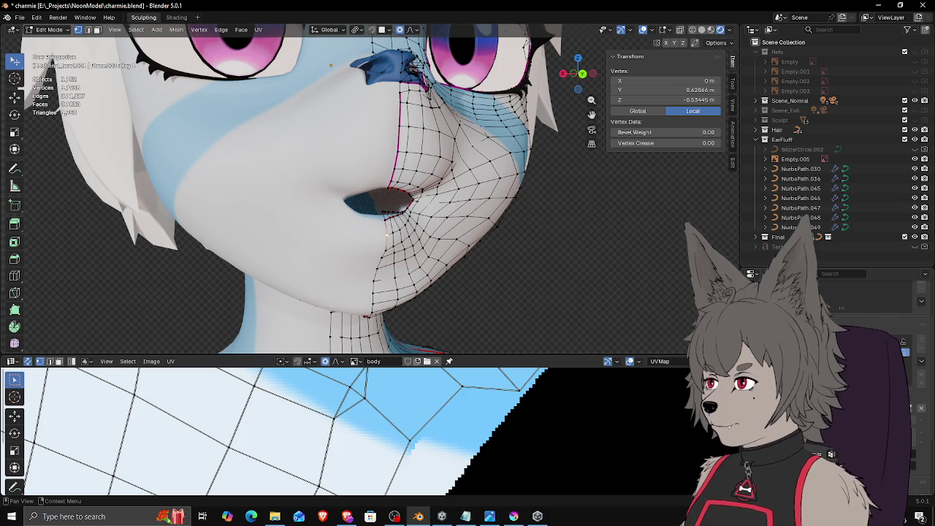
pyautogui.click(906, 342)
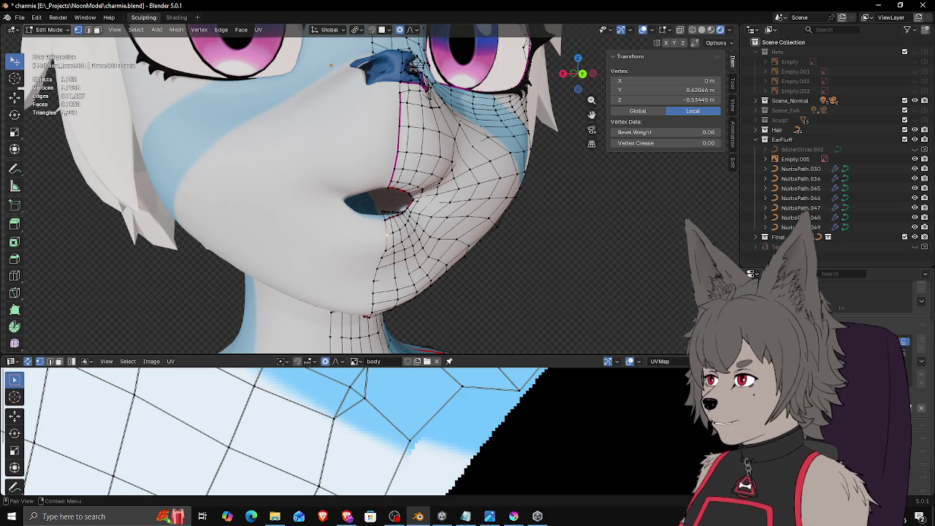
pyautogui.press('super')
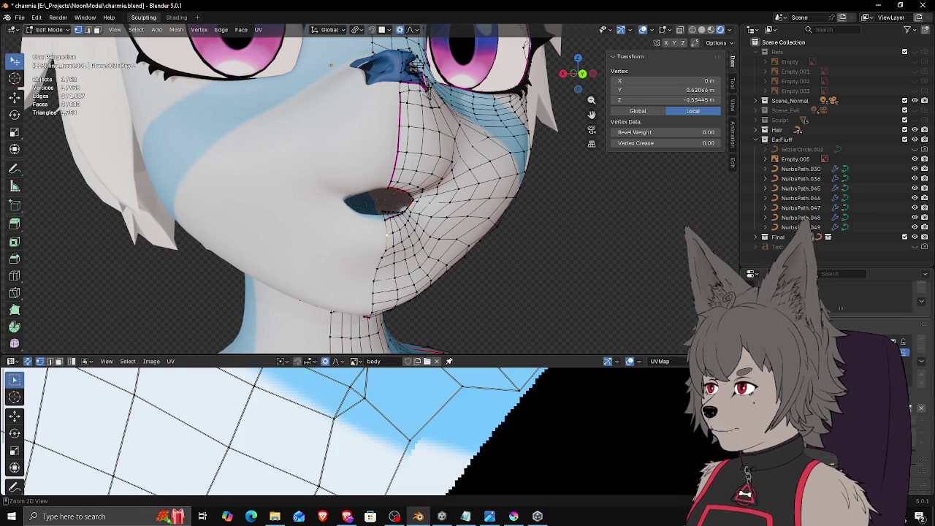
# Step: Leave and re-enter Edit Mode on the face mesh so the mouth shows closed
pyautogui.press('Tab')
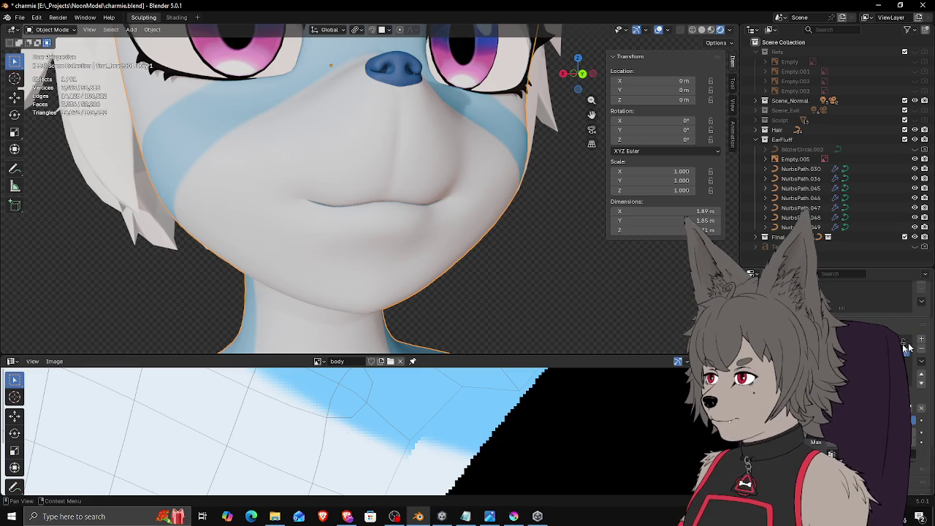
pyautogui.press('Tab')
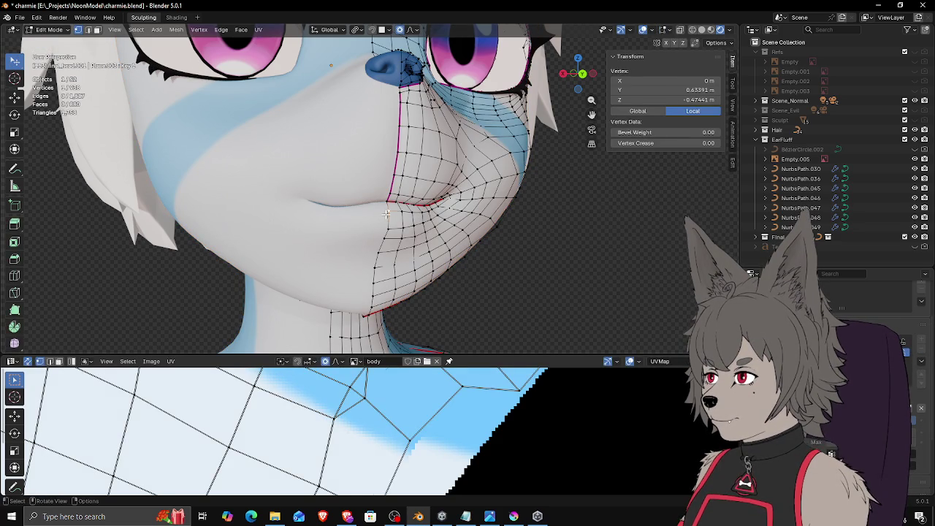
# Step: Raise then lower the mouth vertices along Z with smaller proportional falloff, parting the lips slightly
pyautogui.press('g')
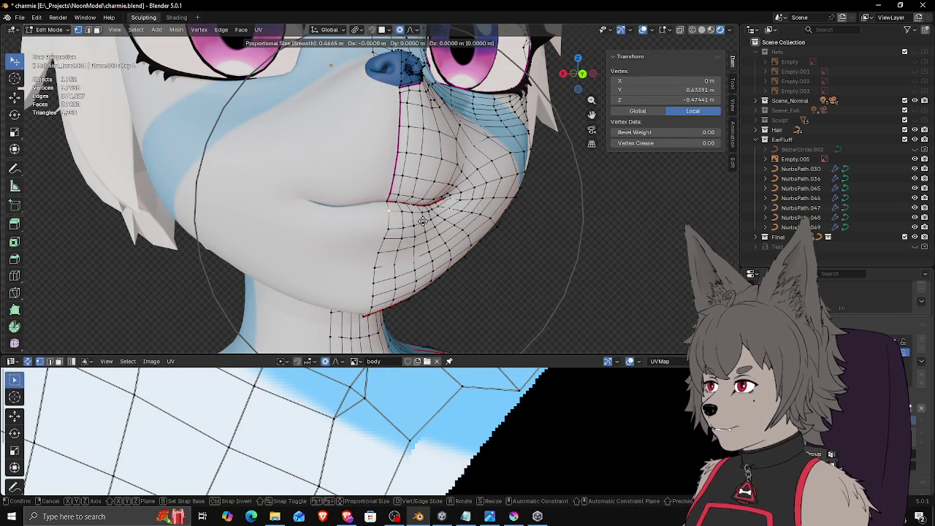
pyautogui.click(387, 198)
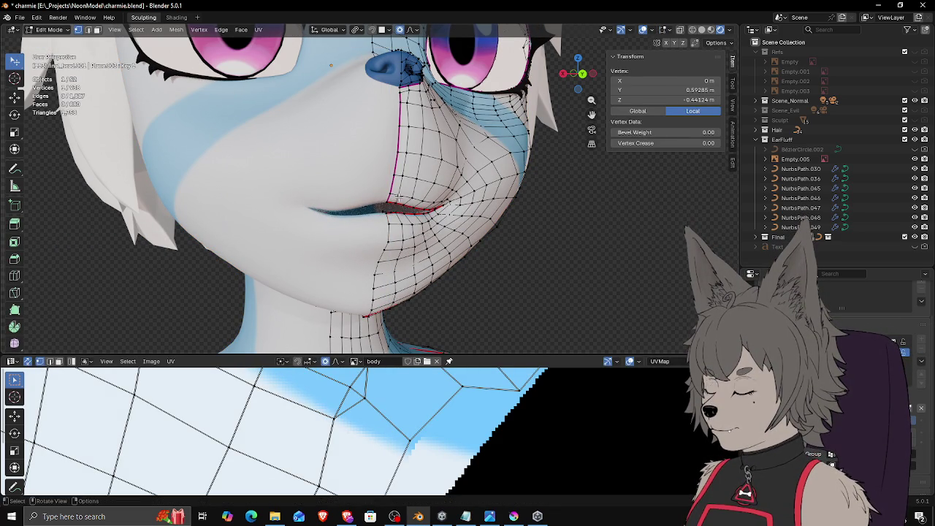
pyautogui.press('g')
pyautogui.press('z')
pyautogui.scroll(7, 449, 187)
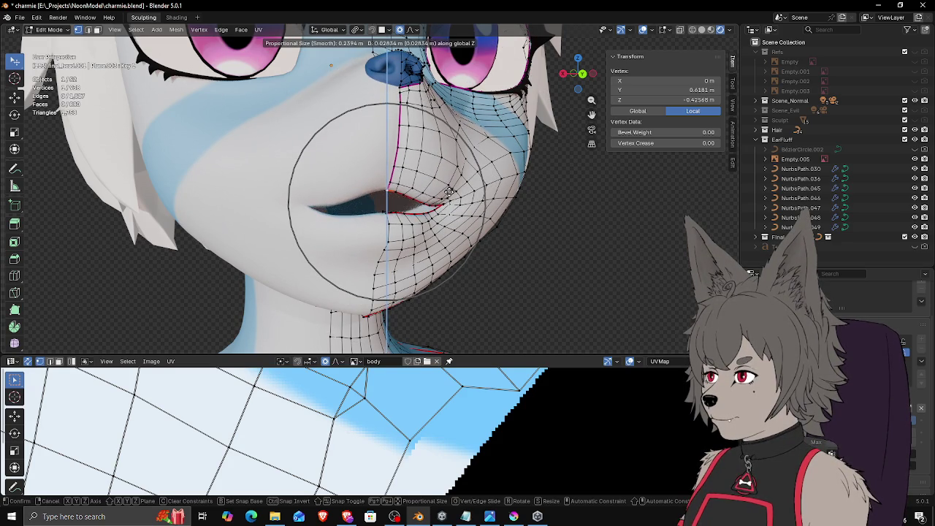
pyautogui.click(409, 231)
pyautogui.press('g')
pyautogui.press('Escape')
pyautogui.moveTo(409, 231); pyautogui.dragTo(553, 259, button='middle')
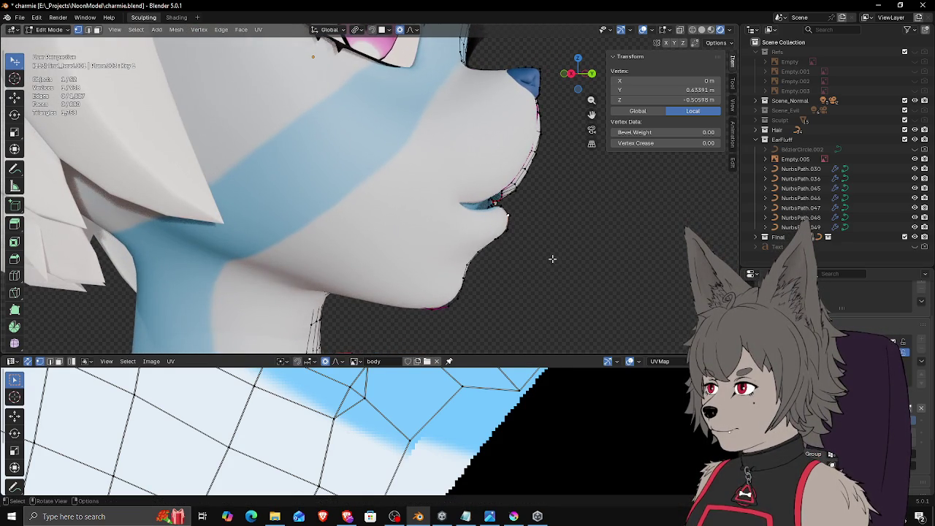
# Step: Lower the mouth vertices and reposition the lower lip with proportional editing in side view
pyautogui.press('g')
pyautogui.click(473, 260)
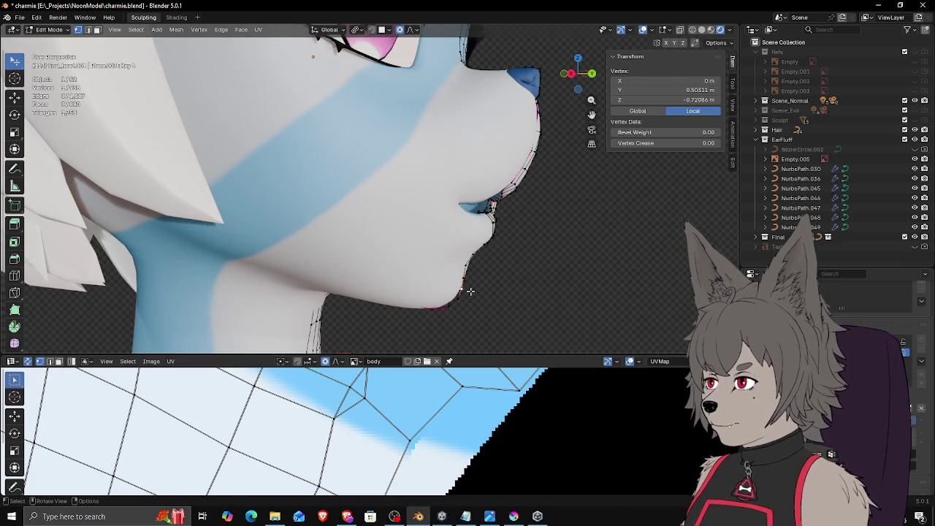
pyautogui.press('g')
pyautogui.click(467, 298)
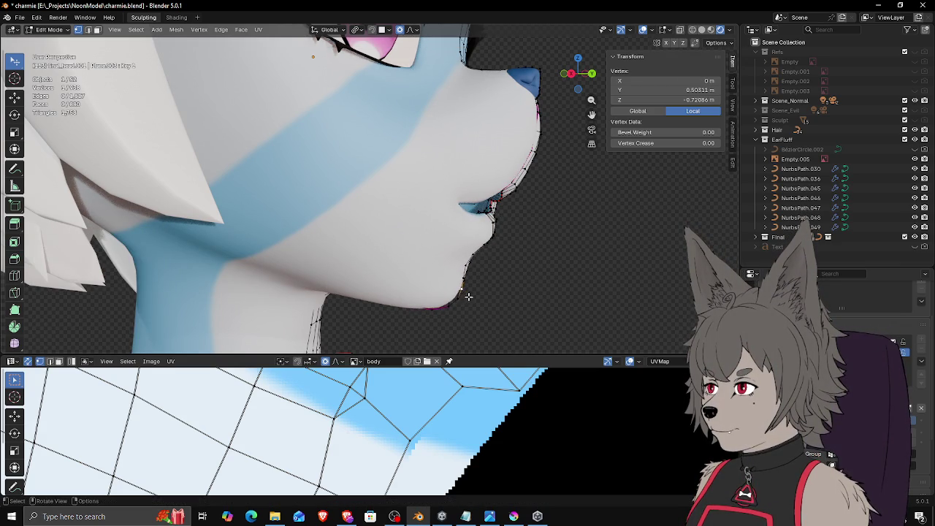
# Step: Reshape the chin with 0.319 smooth falloff, then nudge the mouth corners from the front
pyautogui.press('g')
pyautogui.rightClick(471, 294)
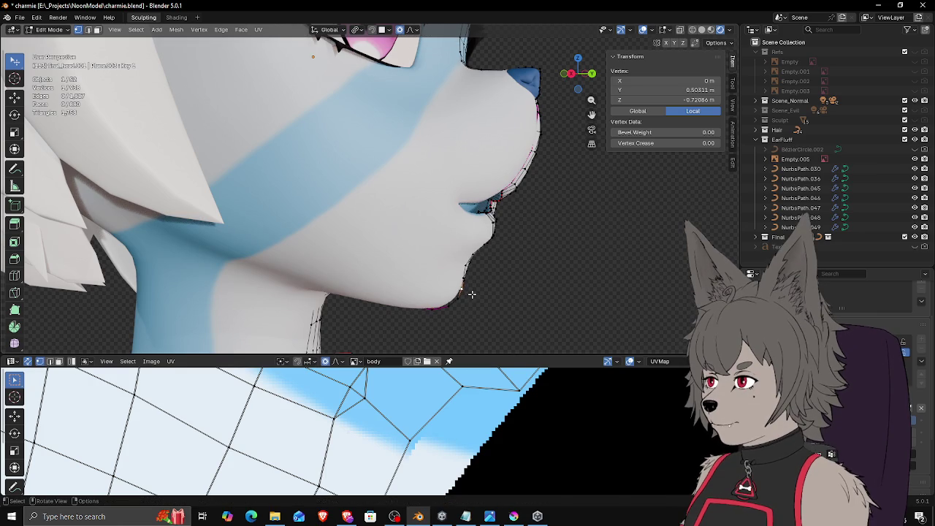
pyautogui.press('g')
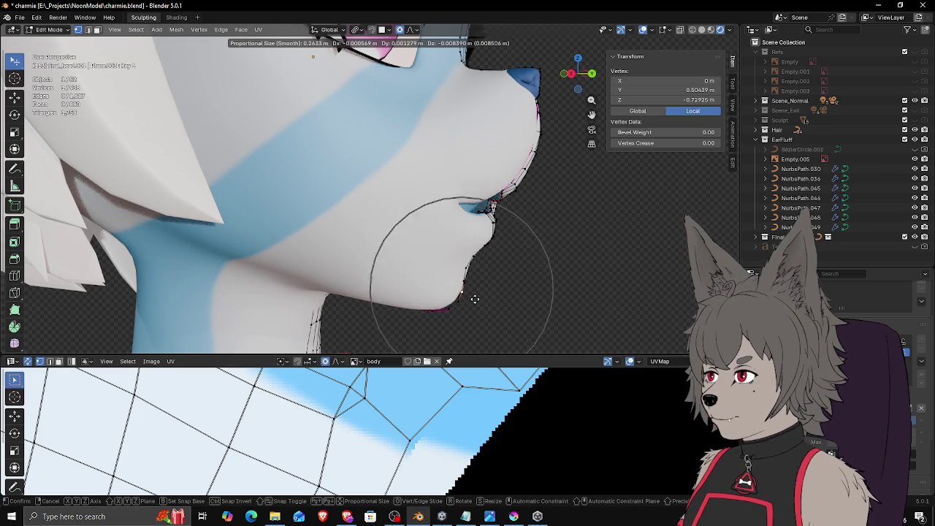
pyautogui.press('g')
pyautogui.press('g')
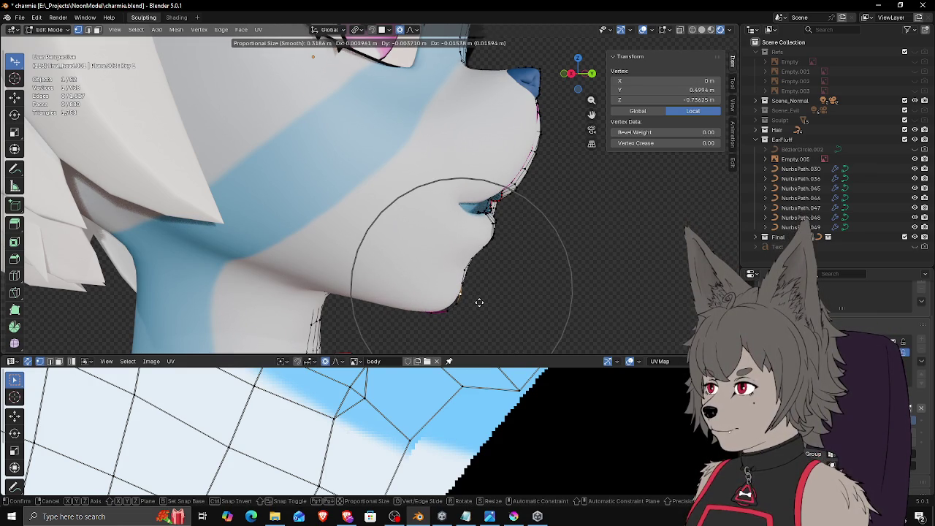
pyautogui.click(490, 248)
pyautogui.press('g')
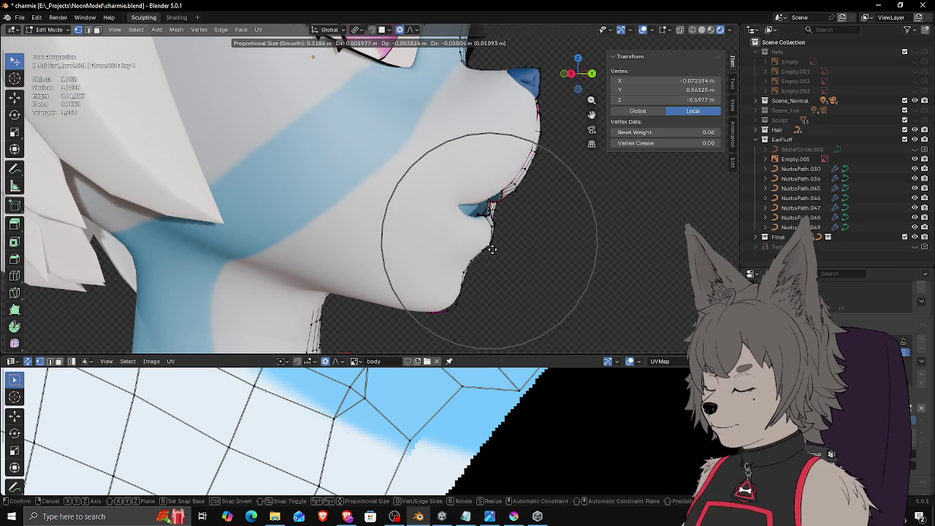
pyautogui.click(492, 250)
pyautogui.moveTo(492, 250); pyautogui.dragTo(436, 232, button='middle')
pyautogui.press('g')
pyautogui.click(401, 198)
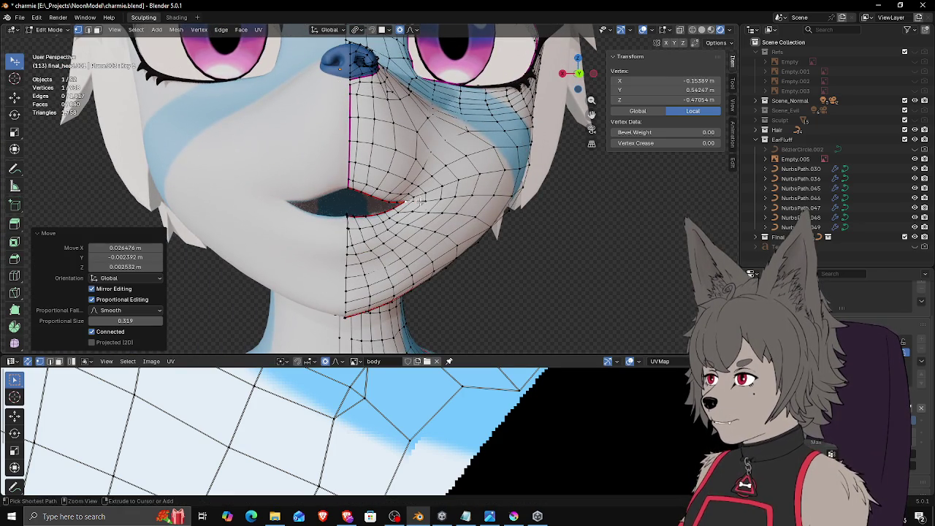
# Step: Attempt proportional moves of the mouth-corner vertices, cancelling the unwanted ones
pyautogui.moveTo(412, 199); pyautogui.dragTo(377, 200, button='middle')
pyautogui.press('g')
pyautogui.click(377, 199)
pyautogui.press('g')
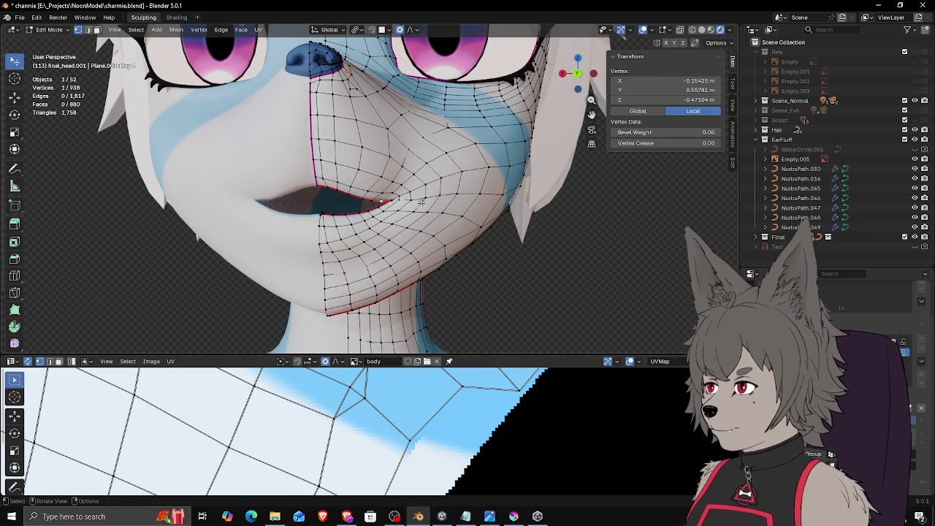
pyautogui.press('g')
pyautogui.scroll(4, 413, 197)
pyautogui.scroll(3, 409, 197)
pyautogui.scroll(2, 408, 196)
pyautogui.rightClick(408, 196)
pyautogui.rightClick(353, 184)
pyautogui.press('Escape')
# Step: Lower the lower lip vertices and adjust the lip edge vertex
pyautogui.press('g')
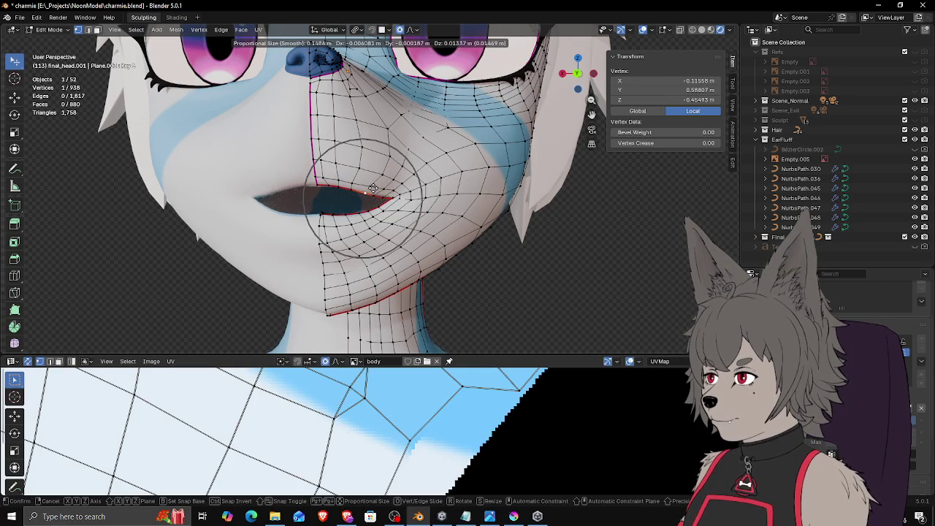
pyautogui.click(364, 206)
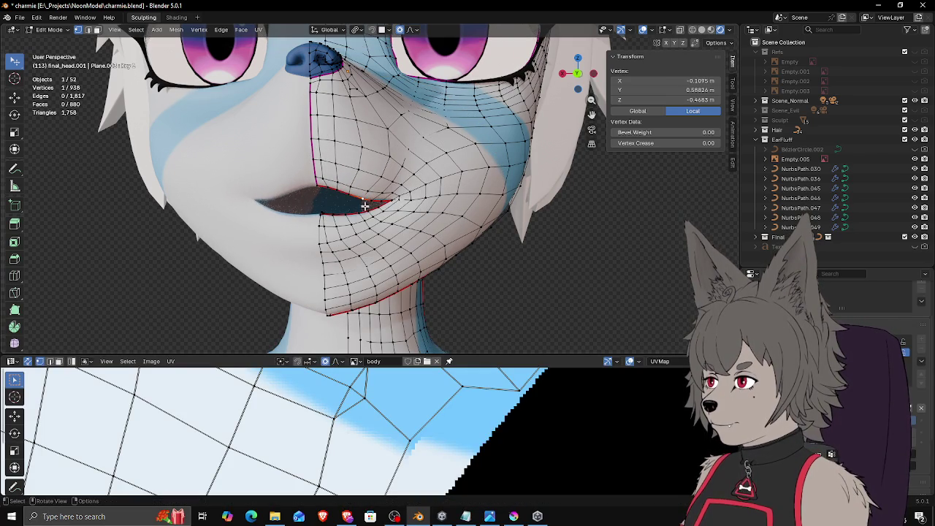
pyautogui.press('g')
pyautogui.rightClick(321, 215)
pyautogui.press('g')
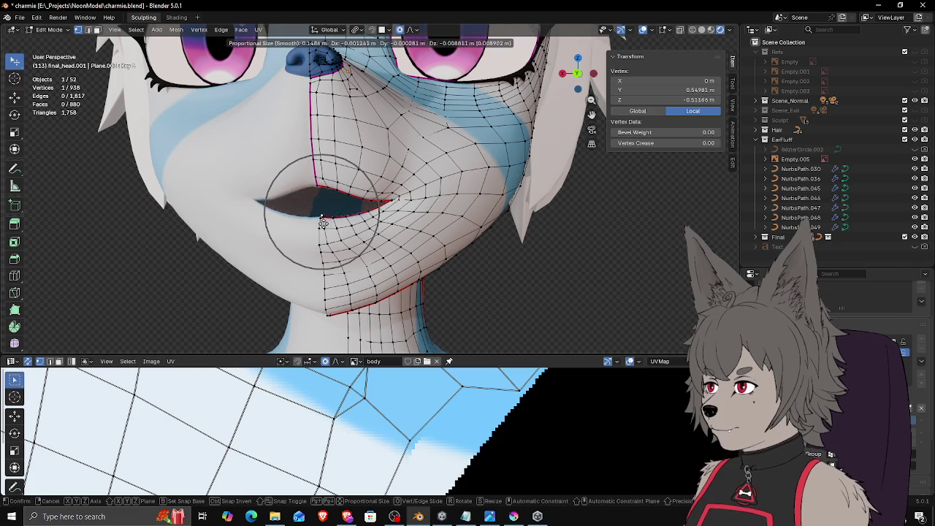
pyautogui.click(322, 217)
# Step: Lower the mouth-corner vertex from a side angle and return to Object Mode
pyautogui.moveTo(322, 218)
pyautogui.mouseDown(button='middle')
pyautogui.moveTo(376, 193)
pyautogui.moveTo(380, 211)
pyautogui.moveTo(359, 210)
pyautogui.moveTo(411, 191)
pyautogui.mouseUp(button='middle')
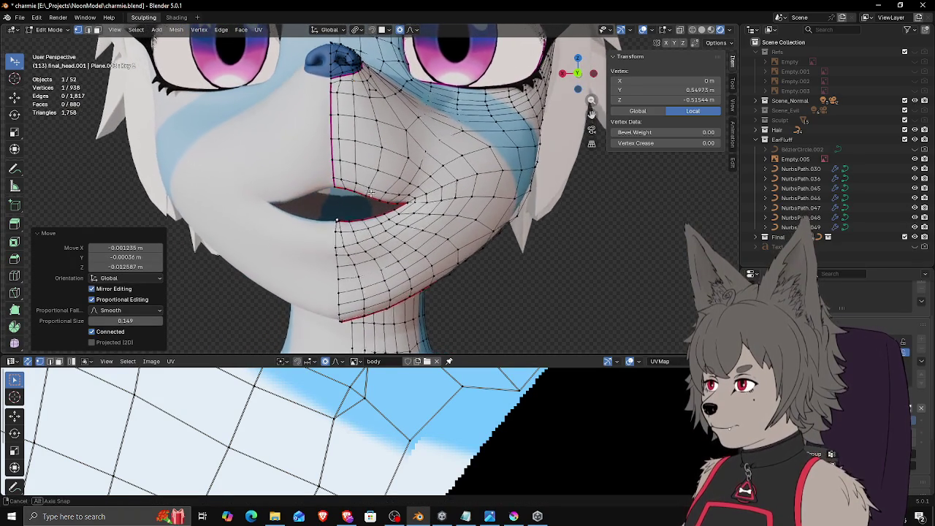
pyautogui.scroll(3, 395, 200)
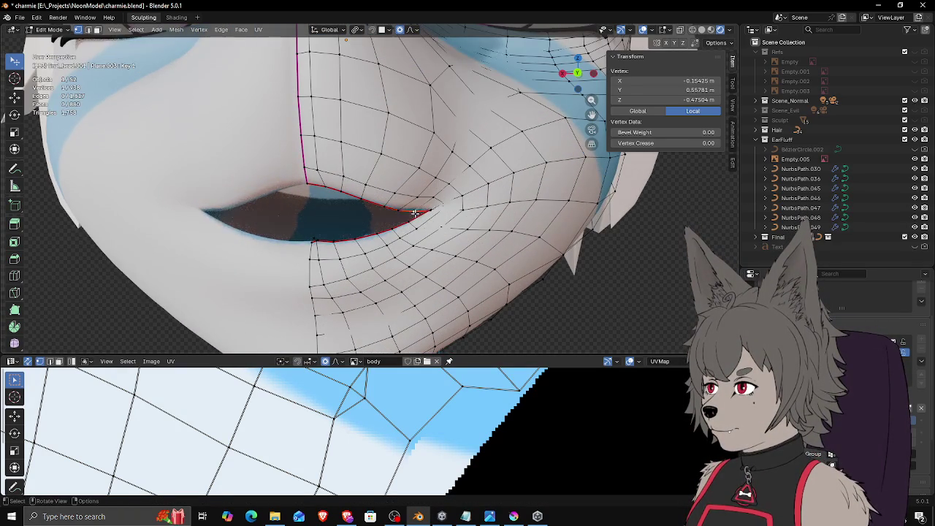
pyautogui.press('g')
pyautogui.click(414, 214)
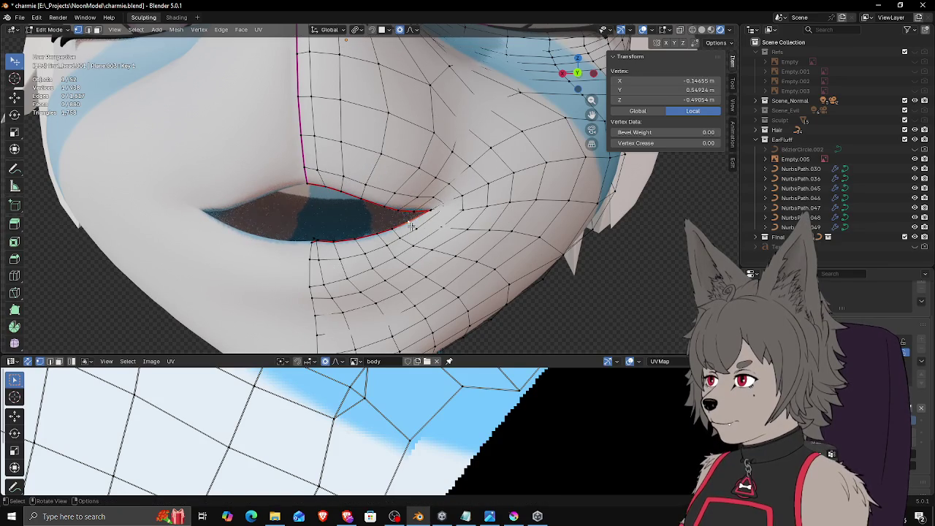
pyautogui.press('g')
pyautogui.press('Escape')
pyautogui.moveTo(338, 239)
pyautogui.mouseDown(button='middle')
pyautogui.moveTo(461, 310)
pyautogui.moveTo(427, 262)
pyautogui.moveTo(363, 242)
pyautogui.moveTo(372, 251)
pyautogui.moveTo(322, 249)
pyautogui.mouseUp(button='middle')
pyautogui.press('Tab')
pyautogui.scroll(2, 430, 263)
# Step: Preview the open-mouth shape key from a left-side profile of the face
pyautogui.scroll(-3, 431, 262)
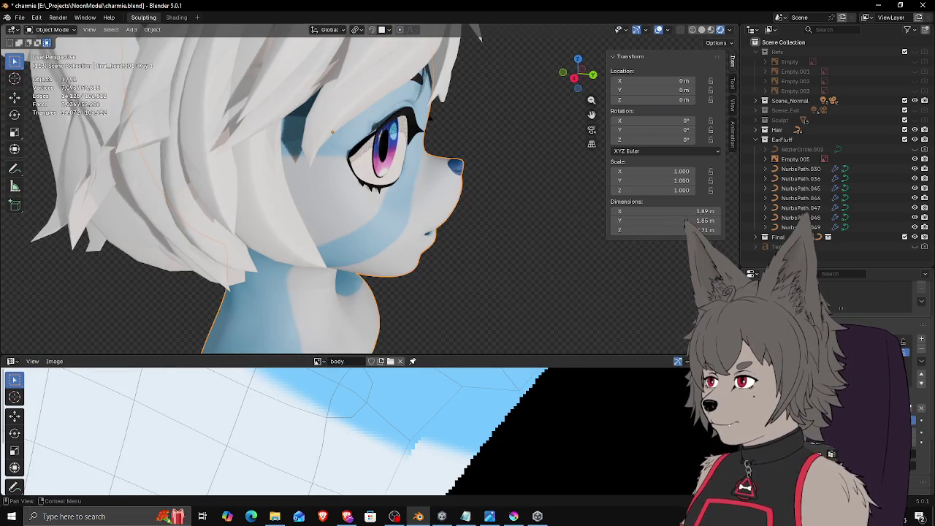
pyautogui.moveTo(420, 241)
pyautogui.mouseDown(button='middle')
pyautogui.moveTo(469, 207)
pyautogui.moveTo(114, 130)
pyautogui.mouseUp(button='middle')
pyautogui.moveTo(731, 308); pyautogui.dragTo(730, 308)
pyautogui.moveTo(557, 236); pyautogui.dragTo(436, 254, button='middle')
pyautogui.moveTo(730, 307); pyautogui.dragTo(733, 308)
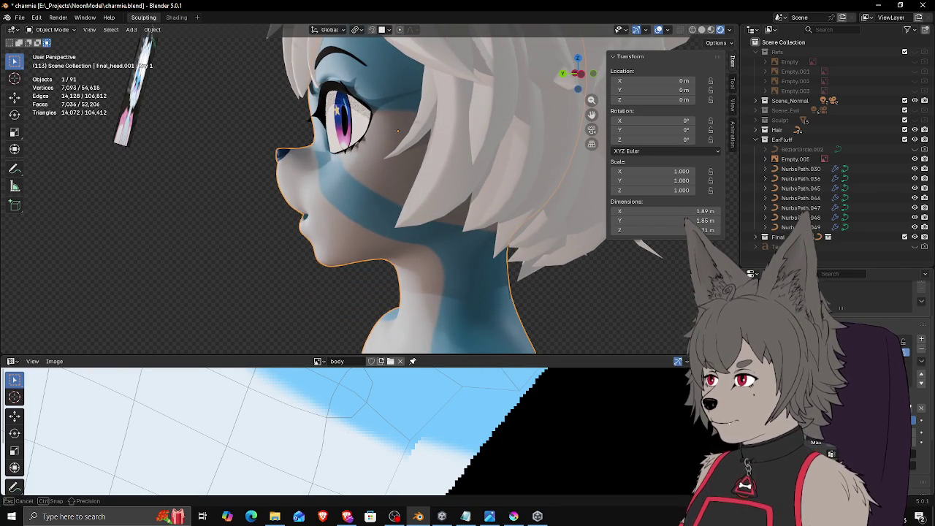
pyautogui.moveTo(439, 241); pyautogui.dragTo(482, 233, button='middle')
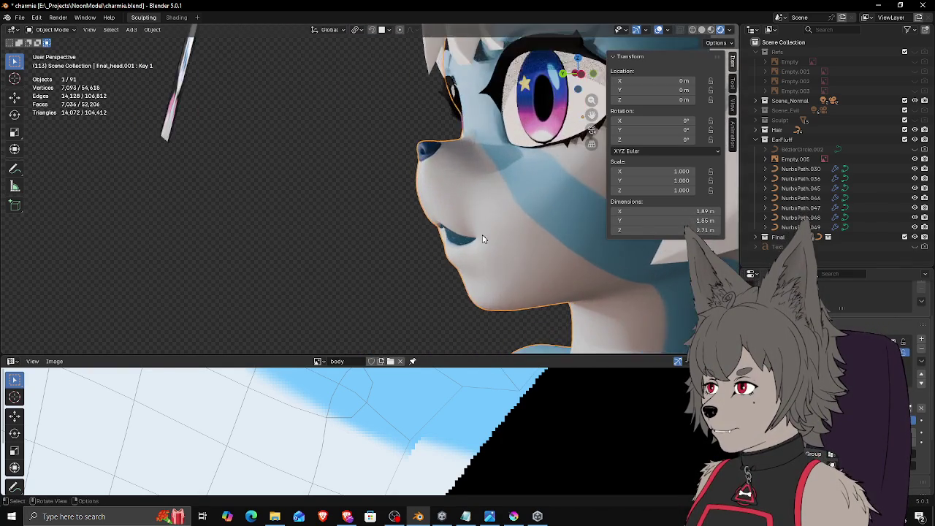
pyautogui.scroll(3, 482, 233)
# Step: Raise the chin vertex below the lower lip with 0.149 smooth falloff, ending in Object Mode
pyautogui.press('Tab')
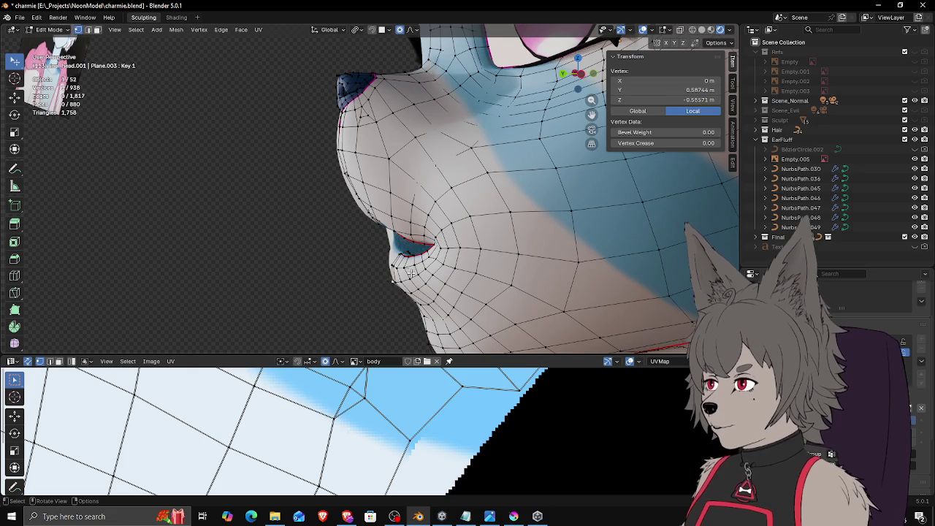
pyautogui.moveTo(411, 275); pyautogui.dragTo(414, 278, button='middle')
pyautogui.press('g')
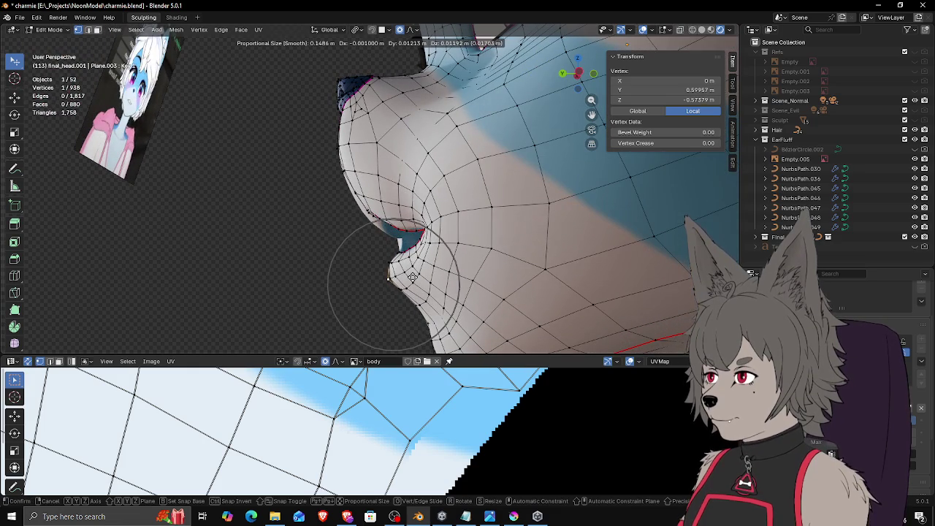
pyautogui.click(375, 271)
pyautogui.moveTo(375, 272); pyautogui.dragTo(410, 296, button='middle')
pyautogui.press('Tab')
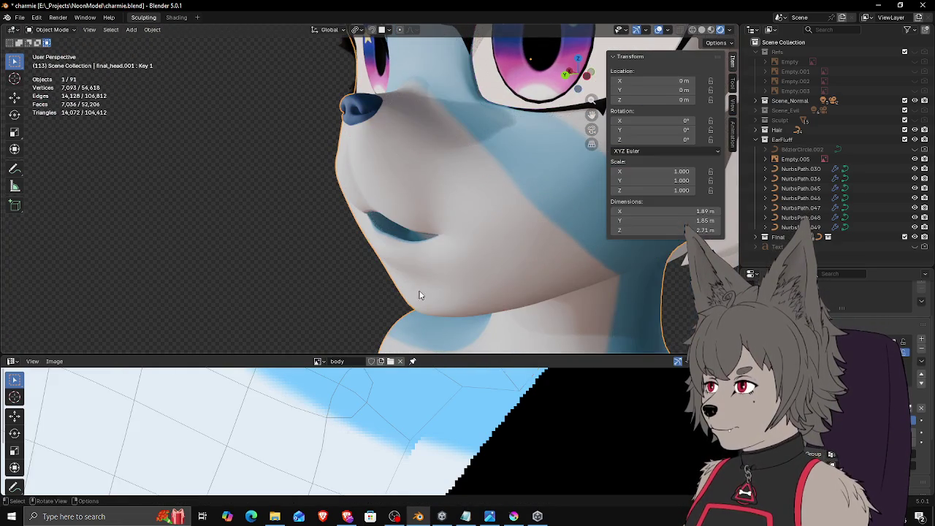
# Step: Slide the mouth shape key to preview opening and closing, then close in on the lips
pyautogui.moveTo(693, 333); pyautogui.dragTo(619, 279, button='middle')
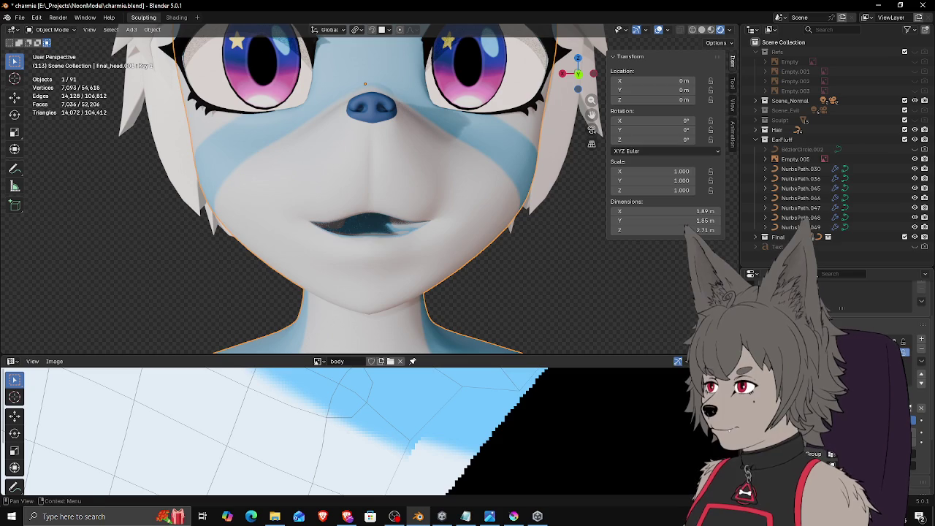
pyautogui.moveTo(395, 212)
pyautogui.mouseDown(button='middle')
pyautogui.moveTo(426, 238)
pyautogui.moveTo(350, 241)
pyautogui.mouseUp(button='middle')
pyautogui.moveTo(913, 420); pyautogui.dragTo(913, 420)
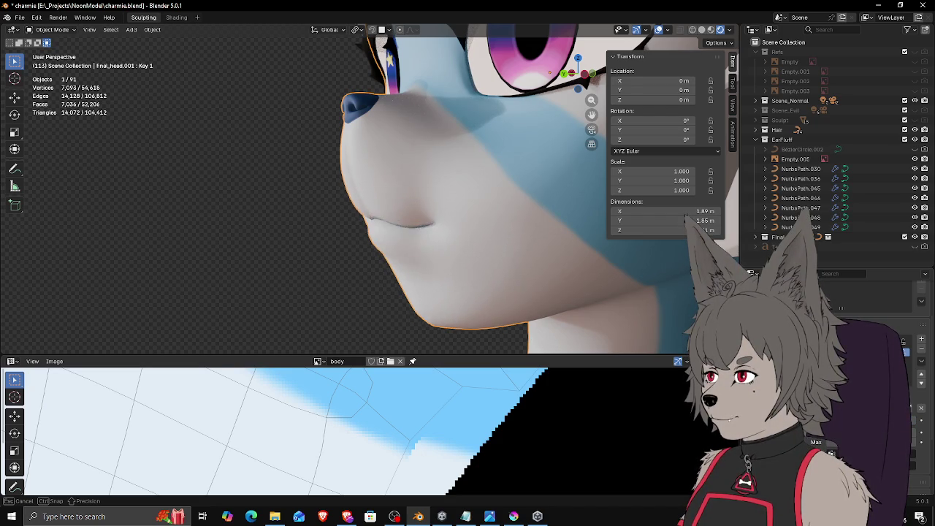
pyautogui.moveTo(315, 230)
pyautogui.mouseDown(button='middle')
pyautogui.moveTo(386, 222)
pyautogui.moveTo(480, 227)
pyautogui.mouseUp(button='middle')
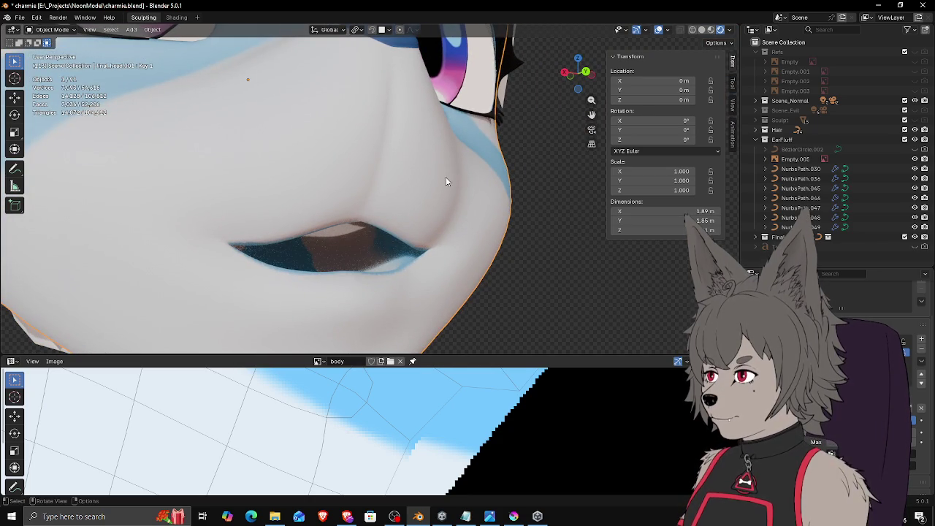
pyautogui.moveTo(400, 202)
pyautogui.mouseDown(button='middle')
pyautogui.moveTo(407, 232)
pyautogui.moveTo(379, 237)
pyautogui.mouseUp(button='middle')
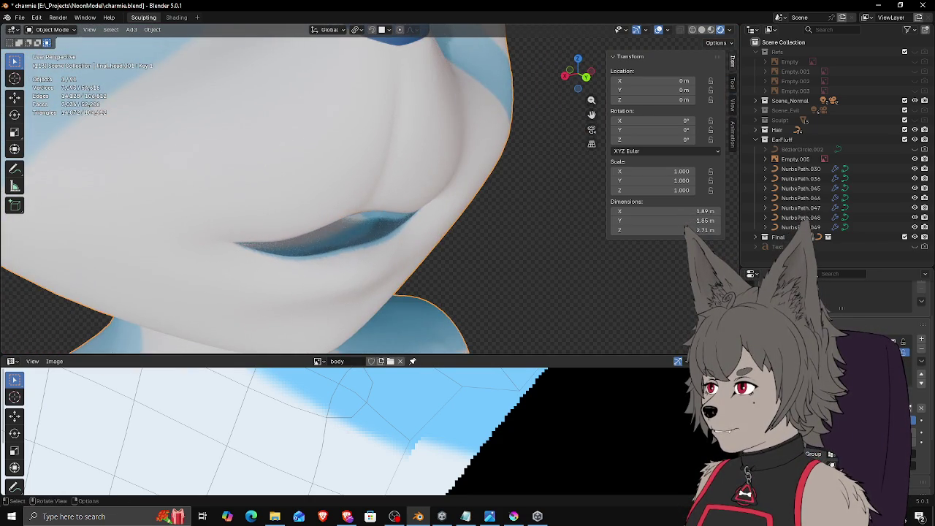
pyautogui.click(51, 32)
pyautogui.click(45, 98)
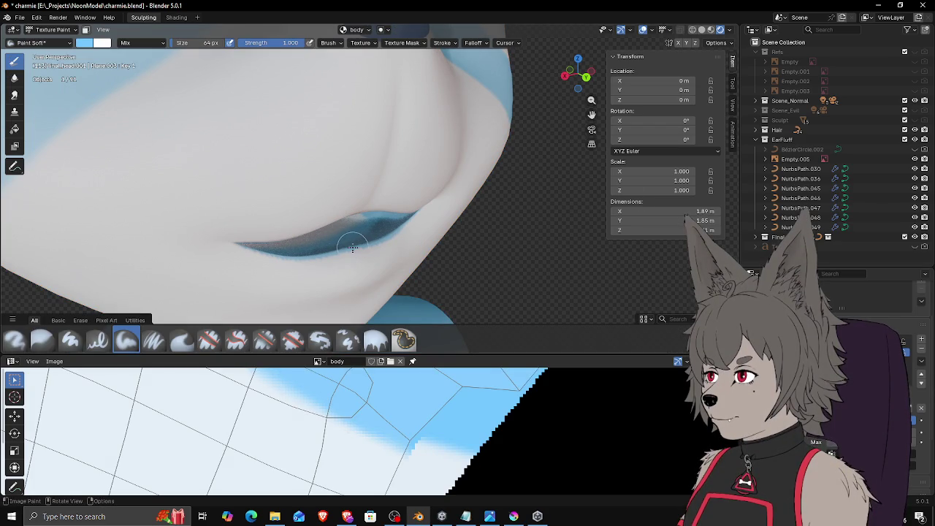
pyautogui.click(84, 44)
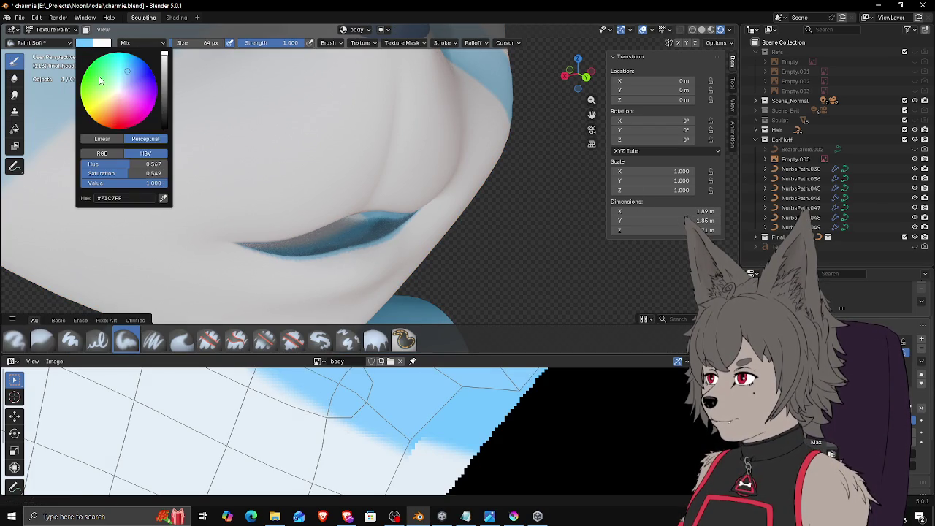
pyautogui.click(163, 197)
pyautogui.click(195, 412)
pyautogui.moveTo(359, 251); pyautogui.dragTo(357, 251)
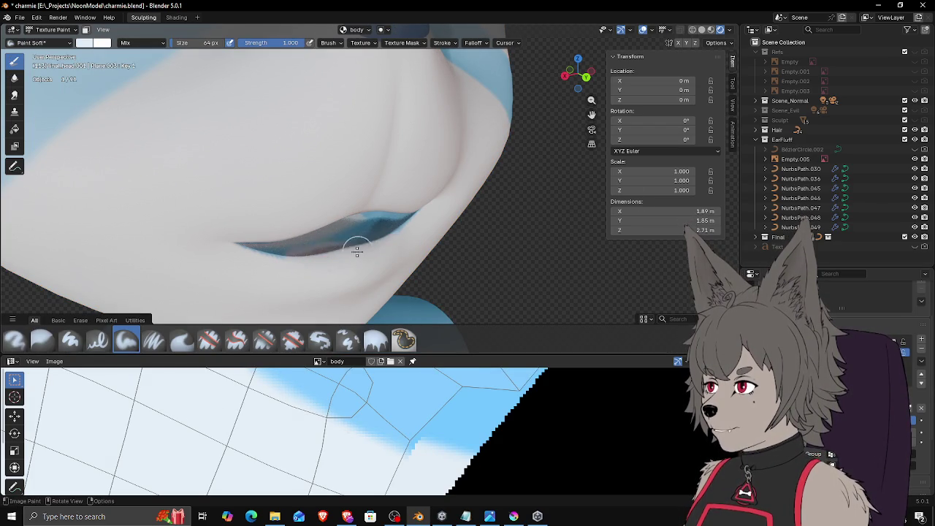
pyautogui.moveTo(396, 238)
pyautogui.mouseDown(button='middle')
pyautogui.moveTo(387, 216)
pyautogui.moveTo(408, 206)
pyautogui.mouseUp(button='middle')
pyautogui.moveTo(411, 250); pyautogui.dragTo(369, 175)
pyautogui.moveTo(369, 176)
pyautogui.mouseDown(button='middle')
pyautogui.moveTo(318, 217)
pyautogui.moveTo(367, 205)
pyautogui.moveTo(436, 215)
pyautogui.mouseUp(button='middle')
pyautogui.scroll(-3, 318, 216)
pyautogui.scroll(-2, 350, 215)
pyautogui.scroll(6, 368, 202)
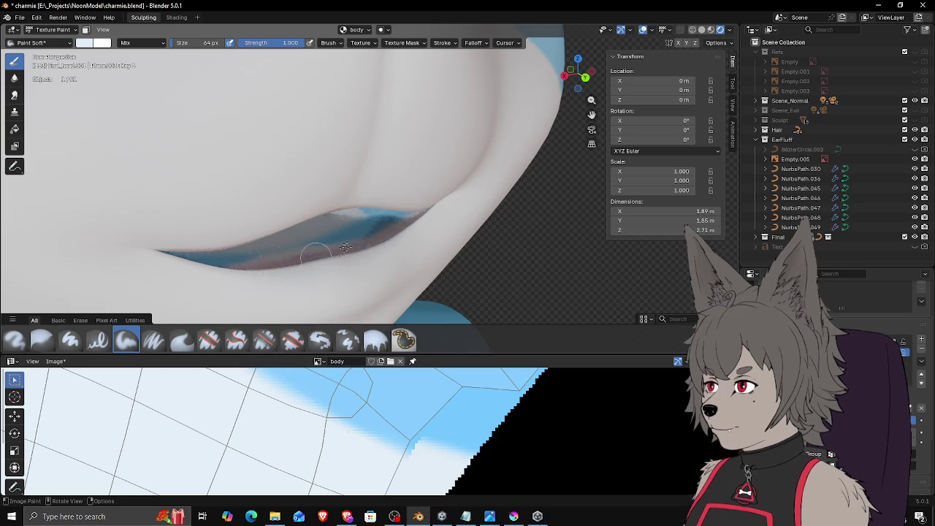
pyautogui.moveTo(318, 257); pyautogui.dragTo(409, 203, button='middle')
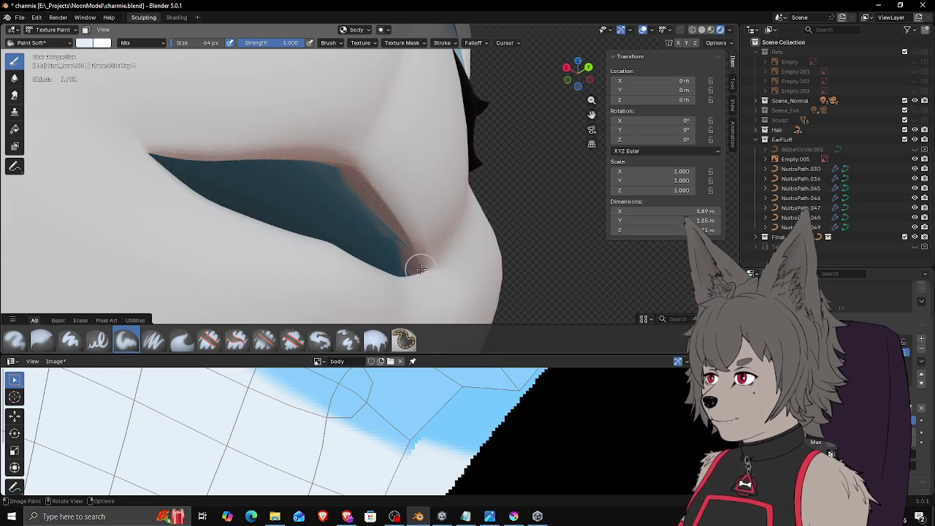
pyautogui.moveTo(139, 149)
pyautogui.mouseDown(button='middle')
pyautogui.moveTo(122, 163)
pyautogui.moveTo(221, 245)
pyautogui.moveTo(542, 221)
pyautogui.moveTo(563, 234)
pyautogui.moveTo(385, 219)
pyautogui.moveTo(385, 265)
pyautogui.moveTo(372, 219)
pyautogui.moveTo(396, 221)
pyautogui.moveTo(392, 253)
pyautogui.moveTo(409, 226)
pyautogui.mouseUp(button='middle')
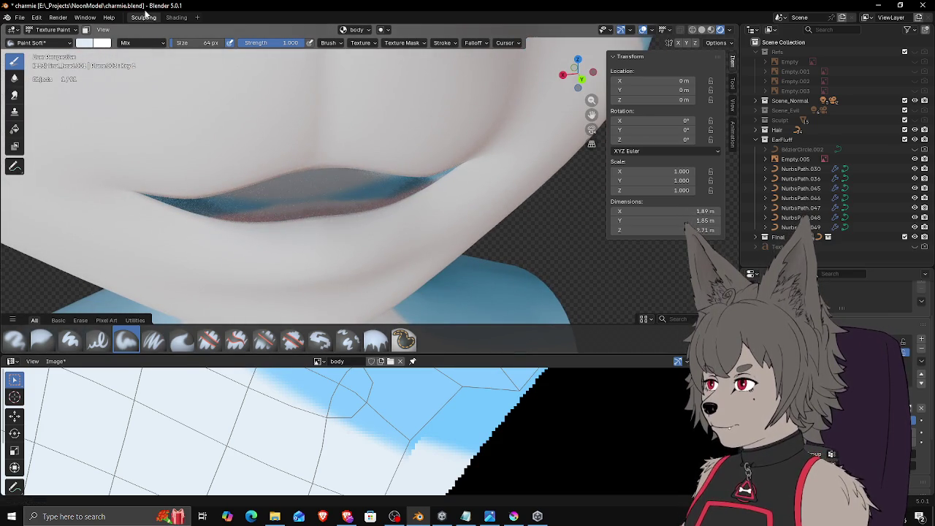
# Step: Sample the pale skin tone into the brush and adjust saturation and value to #C0D3E3
pyautogui.click(83, 44)
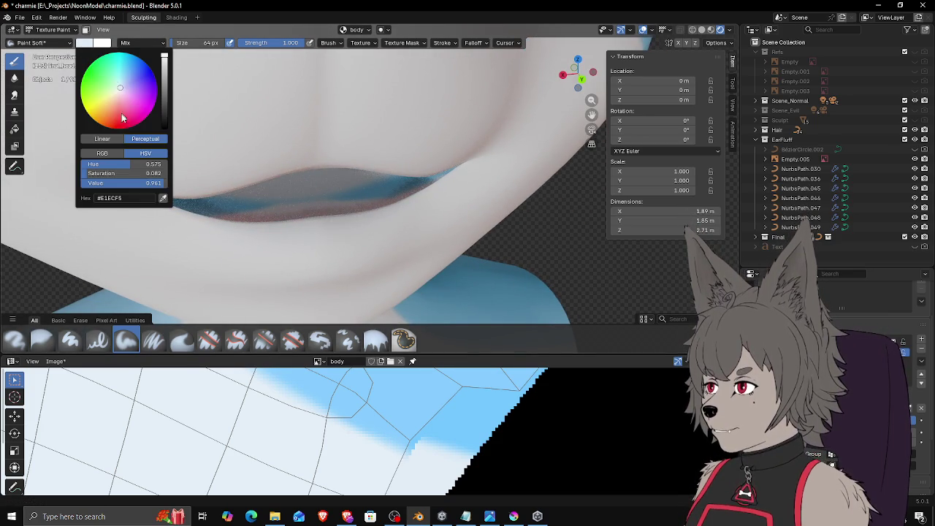
pyautogui.click(163, 80)
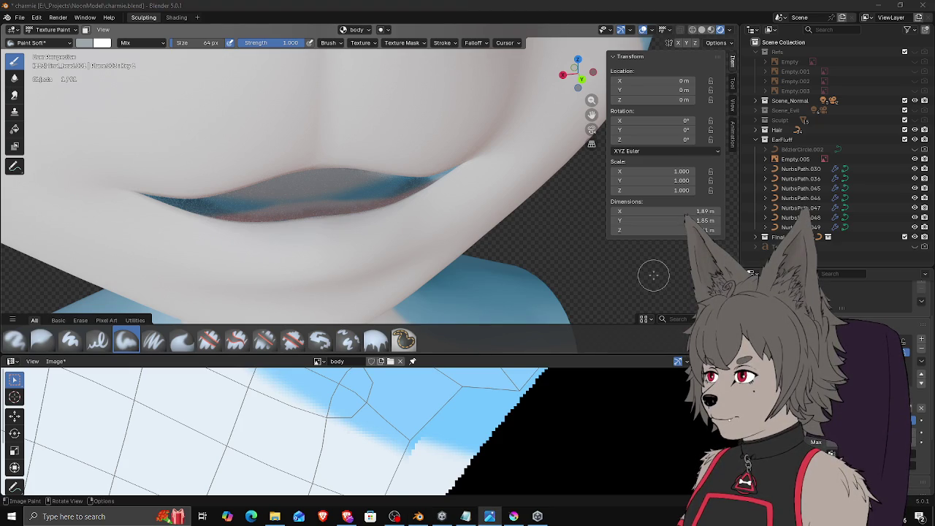
pyautogui.click(86, 42)
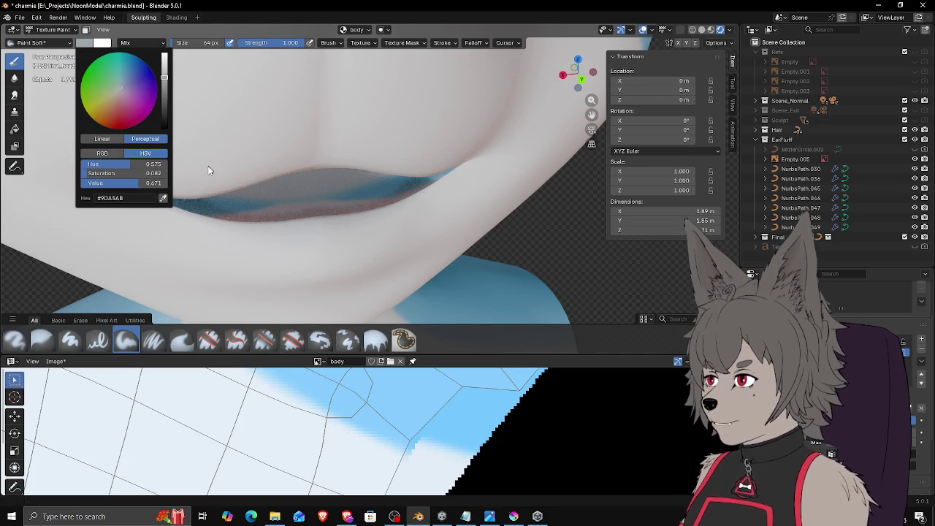
pyautogui.click(164, 198)
pyautogui.click(241, 142)
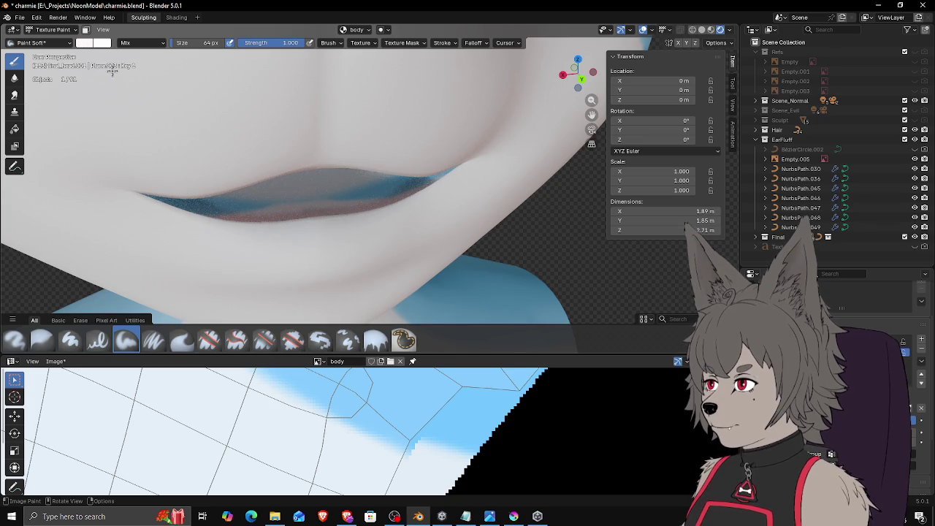
pyautogui.click(88, 43)
pyautogui.click(161, 201)
pyautogui.click(265, 444)
pyautogui.click(87, 43)
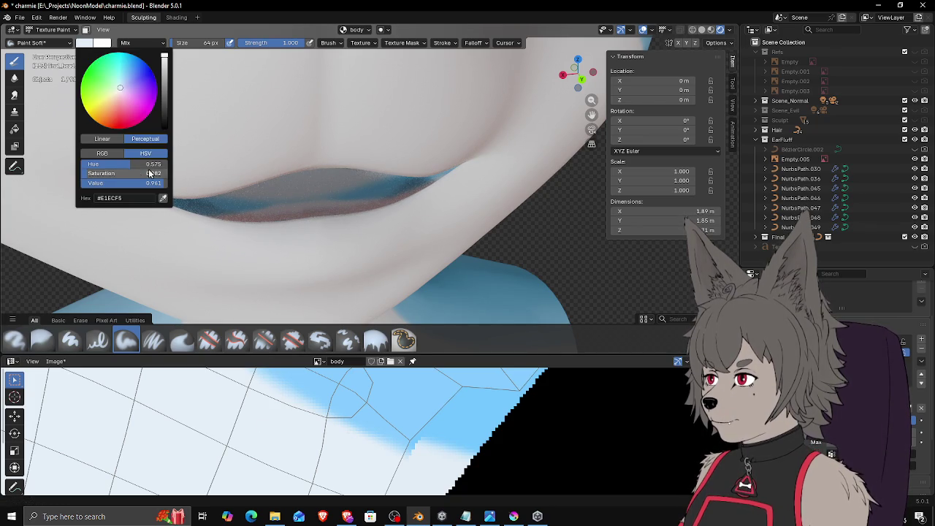
pyautogui.moveTo(95, 175); pyautogui.dragTo(120, 183)
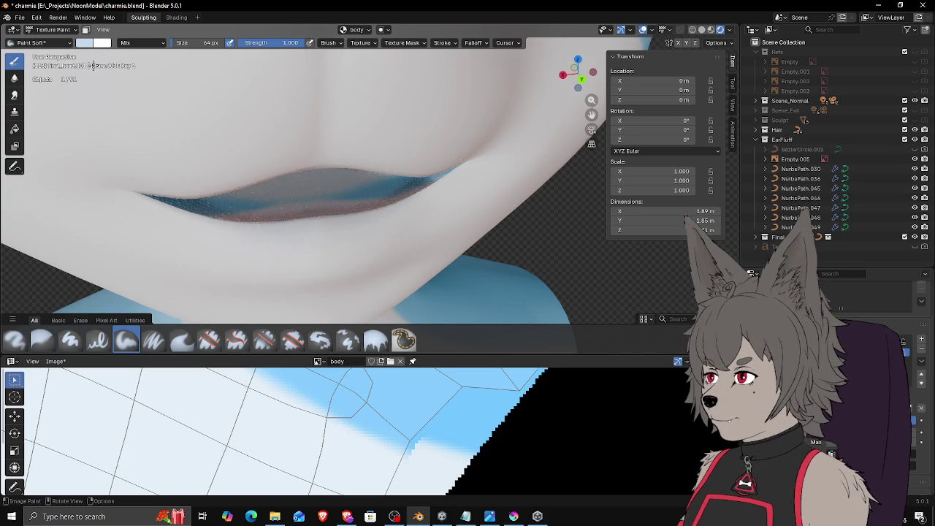
pyautogui.click(84, 43)
pyautogui.moveTo(151, 187); pyautogui.dragTo(143, 183)
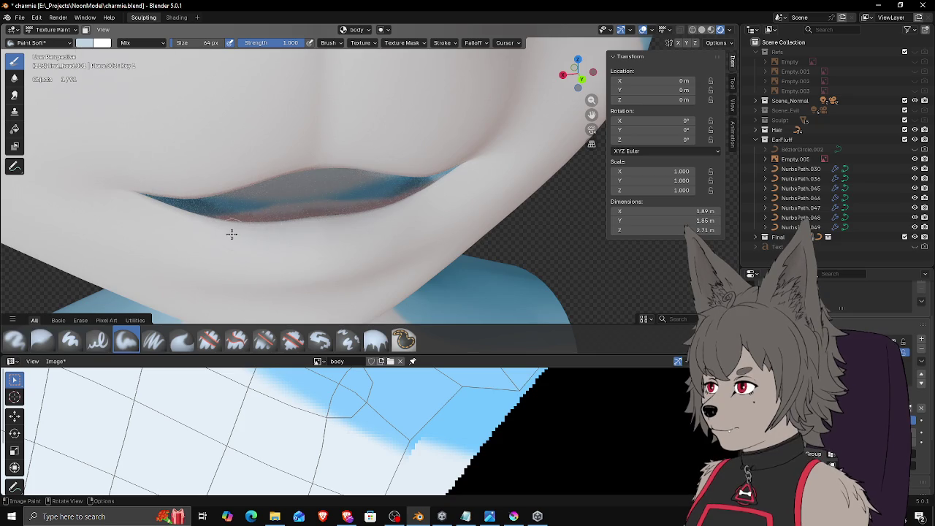
# Step: Paint soft pale shading along the lower lip edge and near the mouth corner
pyautogui.scroll(-3, 359, 210)
pyautogui.moveTo(376, 209)
pyautogui.mouseDown(button='middle')
pyautogui.moveTo(366, 212)
pyautogui.moveTo(386, 198)
pyautogui.moveTo(359, 224)
pyautogui.mouseUp(button='middle')
pyautogui.scroll(3, 365, 216)
pyautogui.moveTo(330, 225); pyautogui.dragTo(350, 231)
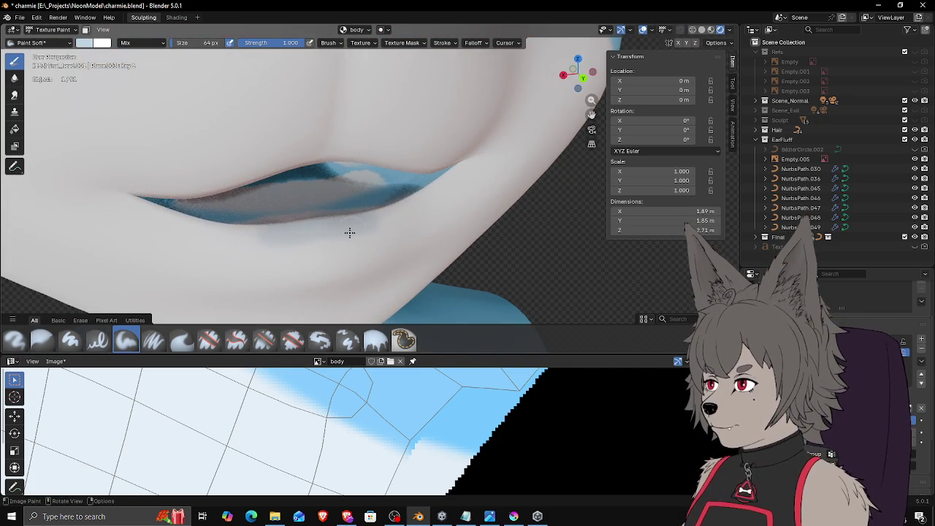
pyautogui.moveTo(349, 219)
pyautogui.mouseDown(button='middle')
pyautogui.moveTo(386, 229)
pyautogui.moveTo(427, 191)
pyautogui.moveTo(452, 186)
pyautogui.mouseUp(button='middle')
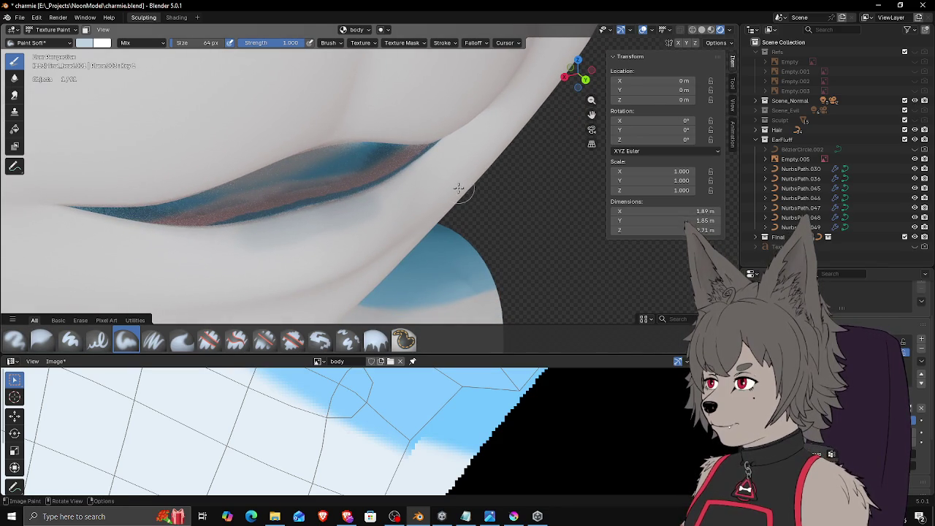
pyautogui.moveTo(456, 189)
pyautogui.mouseDown(button='middle')
pyautogui.moveTo(442, 198)
pyautogui.moveTo(459, 163)
pyautogui.mouseUp(button='middle')
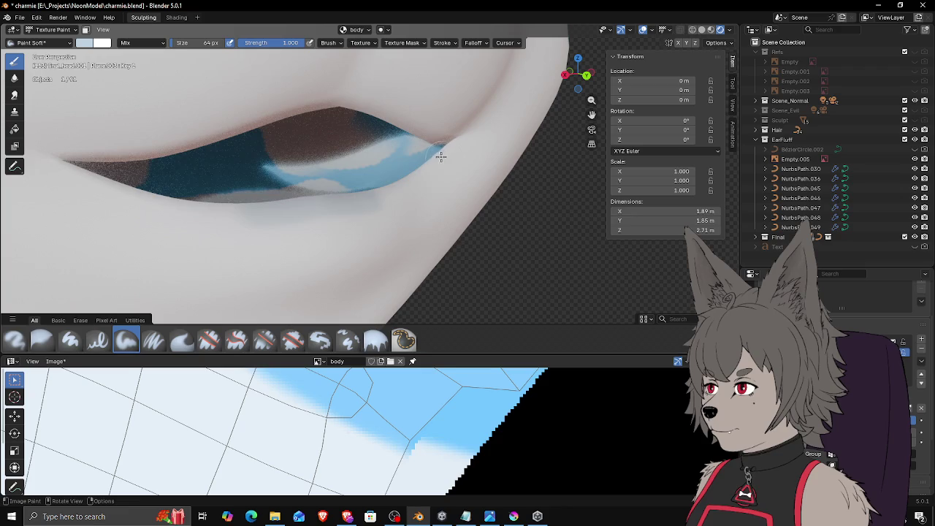
pyautogui.moveTo(372, 195)
pyautogui.mouseDown(button='middle')
pyautogui.moveTo(438, 167)
pyautogui.moveTo(422, 156)
pyautogui.moveTo(428, 141)
pyautogui.mouseUp(button='middle')
pyautogui.moveTo(422, 151); pyautogui.dragTo(402, 184)
pyautogui.moveTo(402, 184); pyautogui.dragTo(294, 216, button='middle')
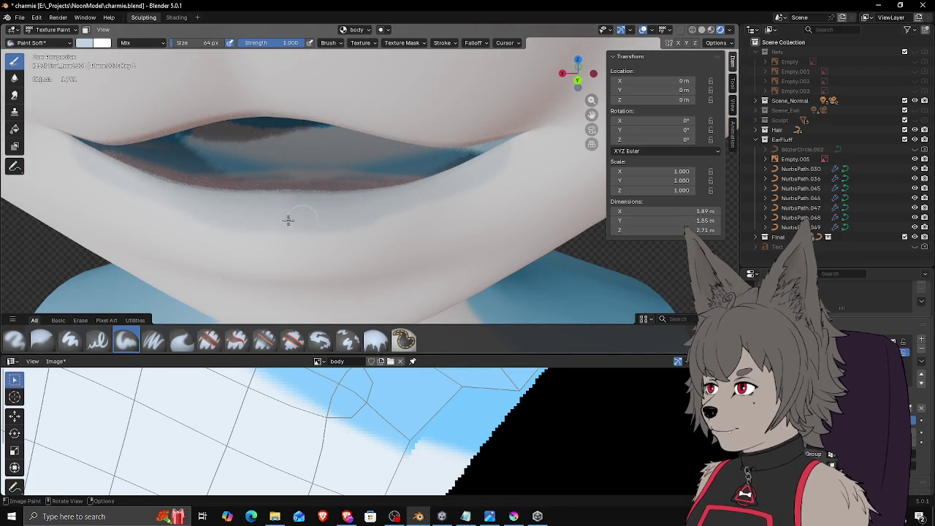
pyautogui.moveTo(275, 224)
pyautogui.mouseDown(button='middle')
pyautogui.moveTo(405, 207)
pyautogui.moveTo(383, 118)
pyautogui.moveTo(477, 220)
pyautogui.mouseUp(button='middle')
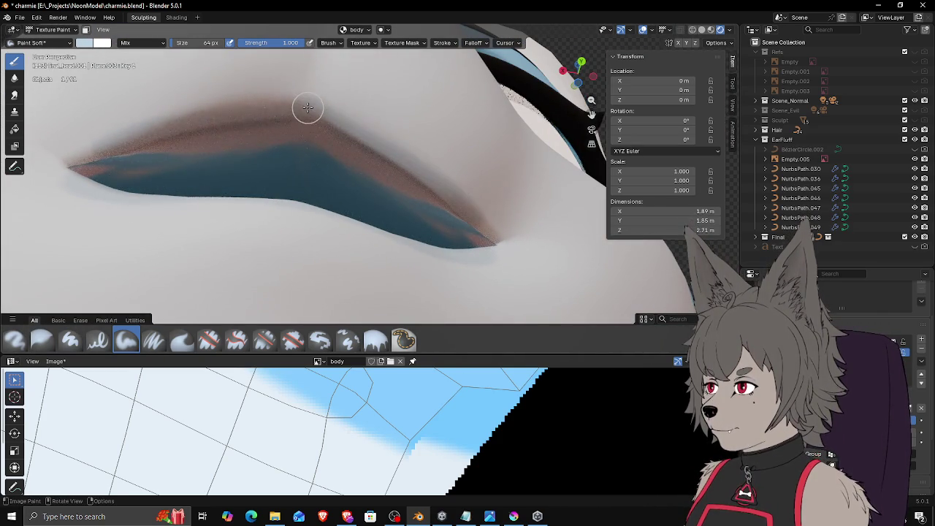
pyautogui.scroll(-4, 329, 125)
# Step: Set the brush size to 158 px, then shrink it to 88 px
pyautogui.press('f')
pyautogui.click(377, 168)
pyautogui.scroll(2, 383, 167)
pyautogui.scroll(2, 409, 183)
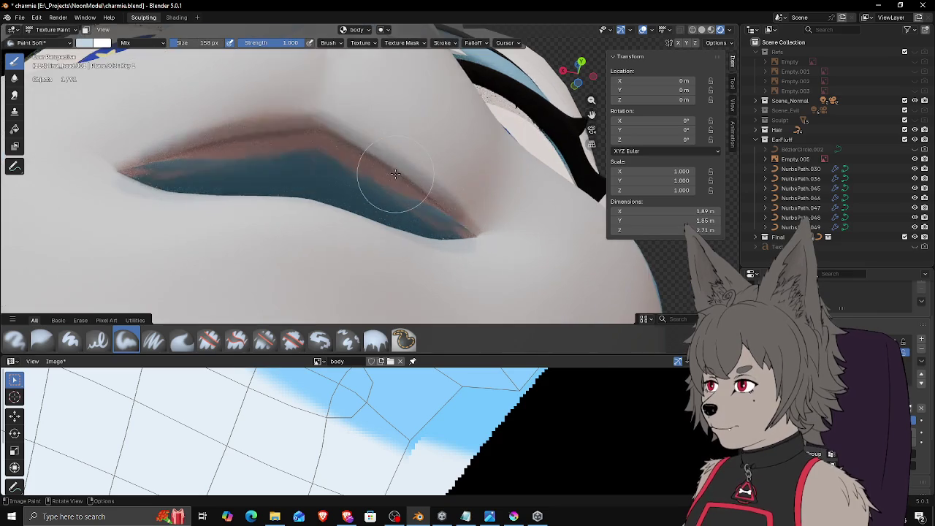
pyautogui.scroll(2, 453, 194)
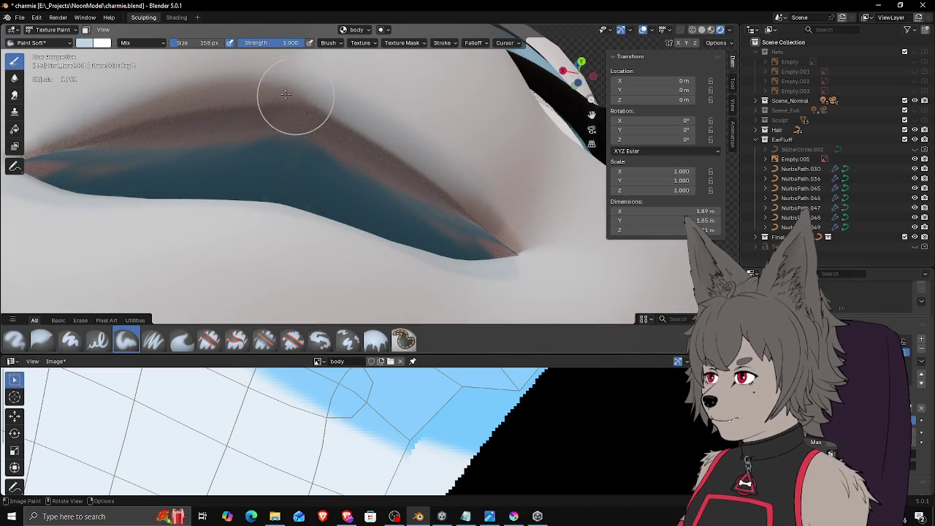
pyautogui.moveTo(445, 191); pyautogui.dragTo(429, 168, button='middle')
pyautogui.press('f')
pyautogui.click(438, 176)
# Step: Orbit around the mouth corners and muzzle to inspect the grey shading rimming the lips
pyautogui.moveTo(488, 221); pyautogui.dragTo(497, 224, button='middle')
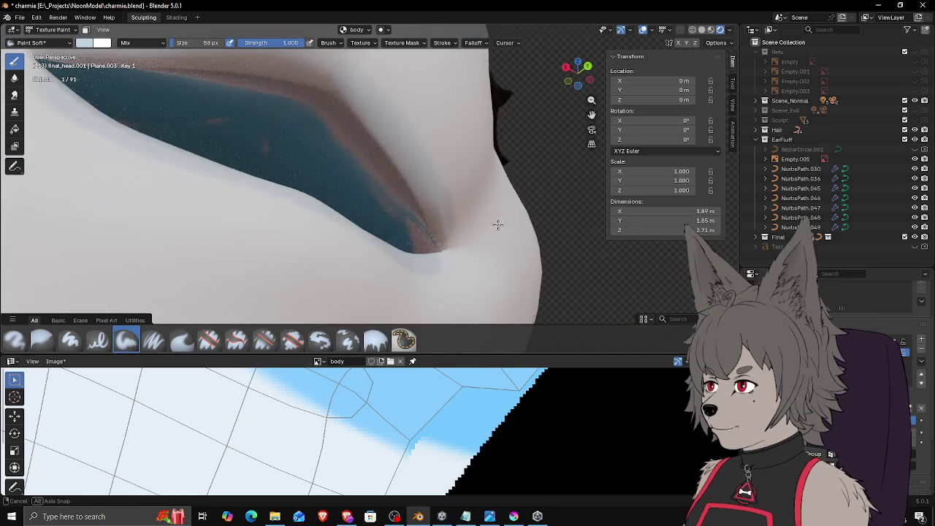
pyautogui.moveTo(364, 114)
pyautogui.mouseDown(button='middle')
pyautogui.moveTo(327, 144)
pyautogui.moveTo(355, 178)
pyautogui.mouseUp(button='middle')
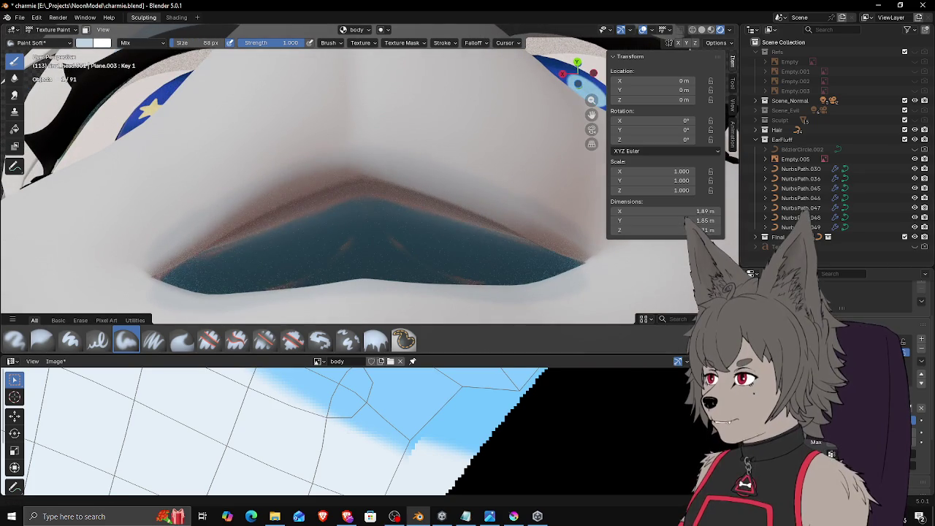
pyautogui.moveTo(428, 213); pyautogui.dragTo(428, 202, button='middle')
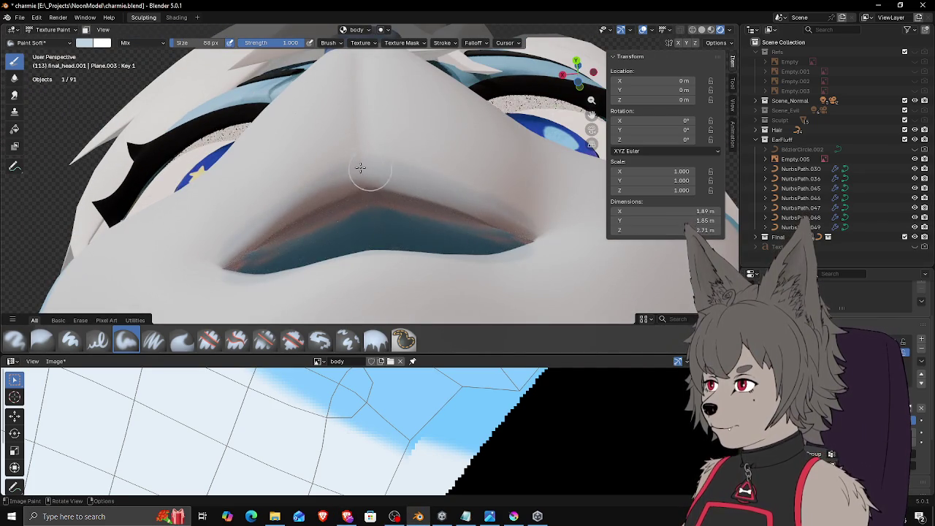
pyautogui.moveTo(381, 174); pyautogui.dragTo(418, 187, button='middle')
pyautogui.moveTo(449, 234)
pyautogui.mouseDown(button='middle')
pyautogui.moveTo(448, 297)
pyautogui.moveTo(430, 217)
pyautogui.moveTo(342, 261)
pyautogui.mouseUp(button='middle')
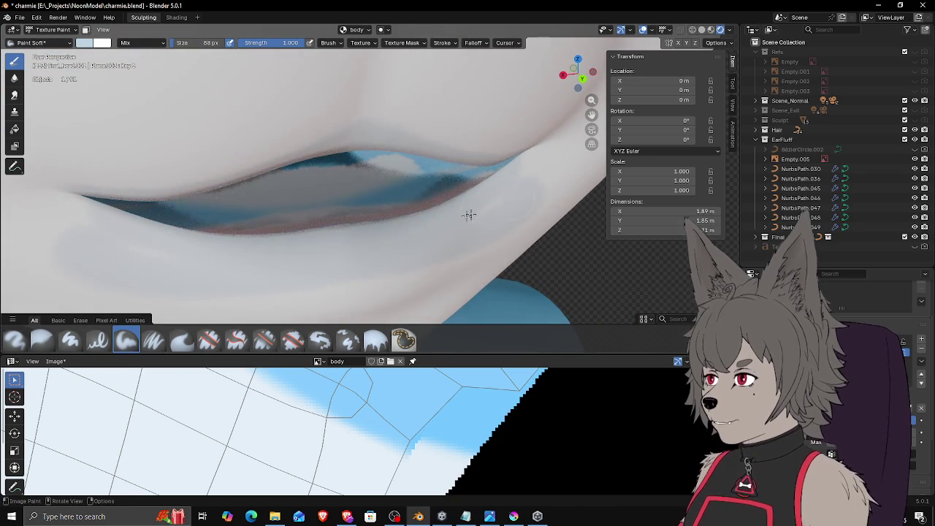
pyautogui.moveTo(468, 229); pyautogui.dragTo(522, 139, button='middle')
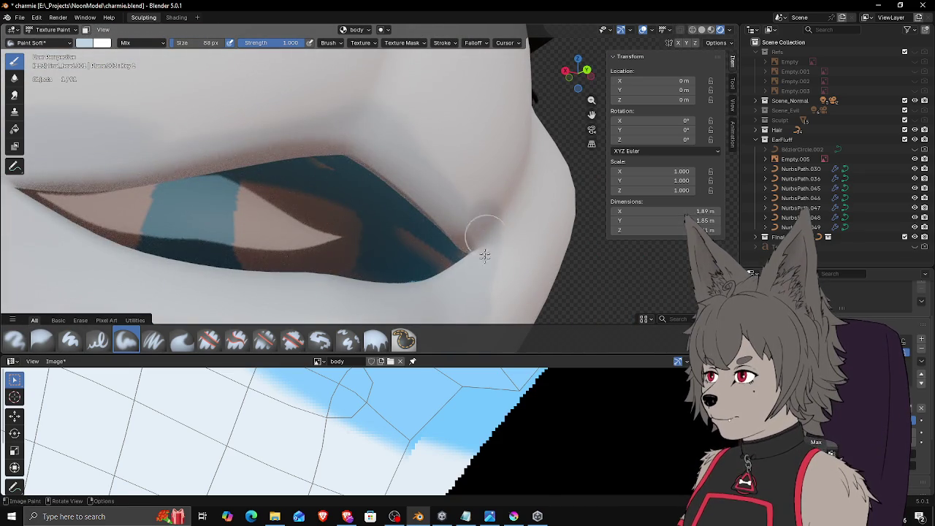
pyautogui.moveTo(451, 194)
pyautogui.mouseDown(button='middle')
pyautogui.moveTo(367, 153)
pyautogui.moveTo(382, 141)
pyautogui.mouseUp(button='middle')
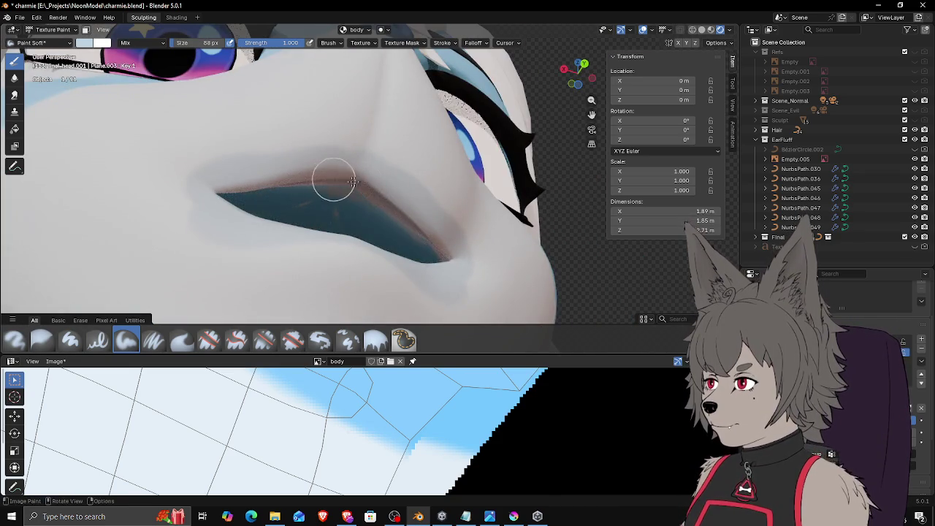
pyautogui.moveTo(328, 177); pyautogui.dragTo(258, 194, button='middle')
pyautogui.moveTo(340, 226)
pyautogui.mouseDown(button='middle')
pyautogui.moveTo(304, 226)
pyautogui.moveTo(387, 240)
pyautogui.moveTo(430, 180)
pyautogui.mouseUp(button='middle')
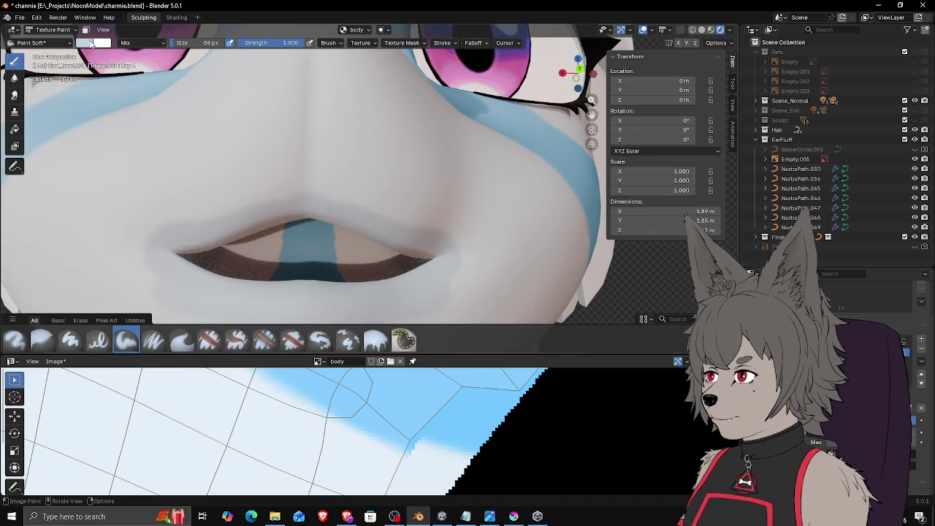
# Step: Sample the pale skin tone and paint it over the grey band under the lower lip
pyautogui.click(89, 42)
pyautogui.click(162, 199)
pyautogui.click(210, 388)
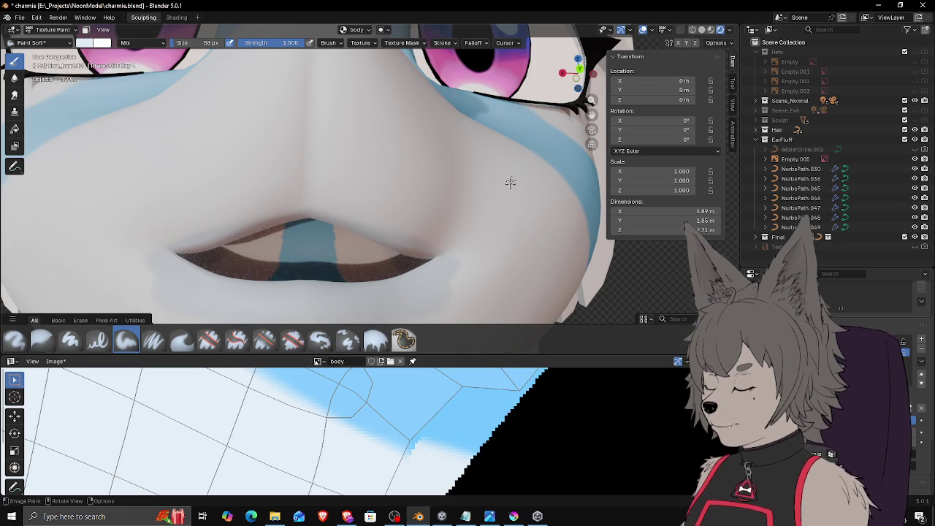
pyautogui.moveTo(455, 205)
pyautogui.mouseDown(button='middle')
pyautogui.moveTo(411, 219)
pyautogui.moveTo(448, 235)
pyautogui.mouseUp(button='middle')
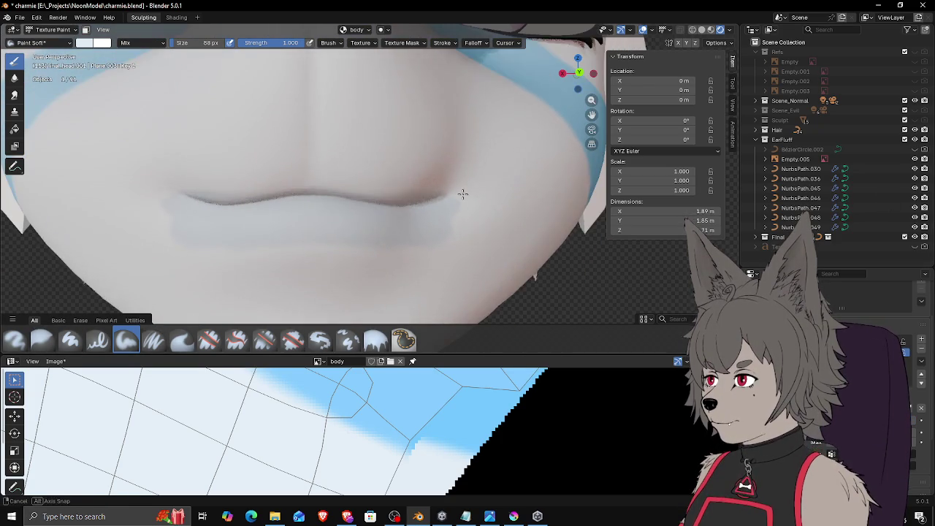
pyautogui.moveTo(462, 208)
pyautogui.mouseDown()
pyautogui.moveTo(401, 241)
pyautogui.moveTo(340, 251)
pyautogui.mouseUp()
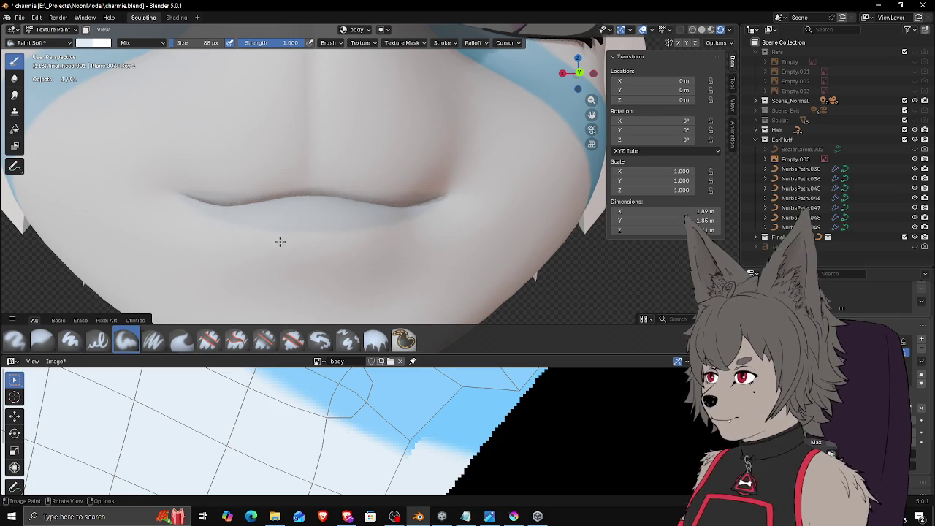
pyautogui.moveTo(355, 239); pyautogui.dragTo(422, 227)
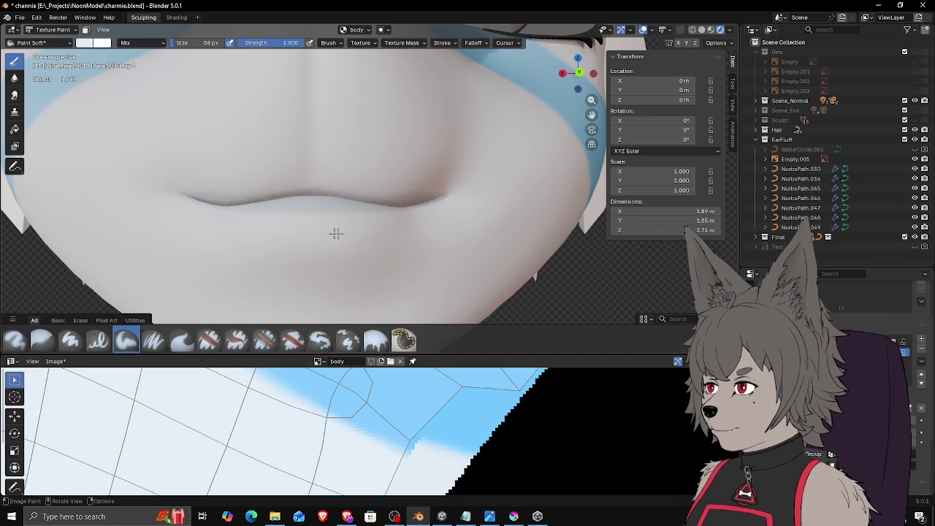
pyautogui.scroll(-3, 387, 233)
pyautogui.moveTo(380, 241); pyautogui.dragTo(408, 191, button='middle')
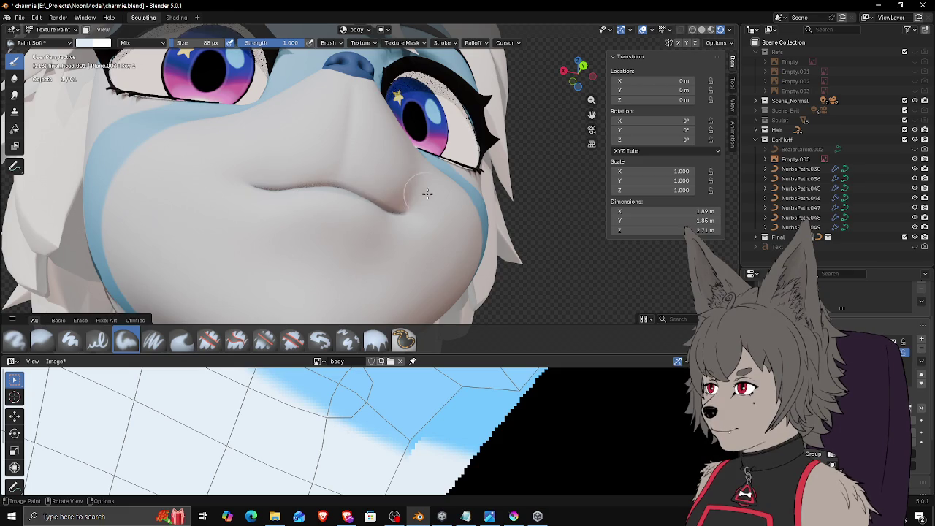
pyautogui.scroll(-1, 423, 190)
pyautogui.moveTo(413, 189)
pyautogui.mouseDown(button='middle')
pyautogui.moveTo(424, 246)
pyautogui.moveTo(263, 205)
pyautogui.moveTo(247, 171)
pyautogui.moveTo(436, 199)
pyautogui.moveTo(403, 222)
pyautogui.moveTo(407, 156)
pyautogui.moveTo(359, 212)
pyautogui.moveTo(391, 208)
pyautogui.moveTo(349, 294)
pyautogui.mouseUp(button='middle')
pyautogui.scroll(2, 402, 224)
pyautogui.scroll(2, 401, 224)
pyautogui.scroll(2, 397, 167)
# Step: Give the UV image view more height and pan the UV layout to show other islands
pyautogui.moveTo(418, 323); pyautogui.dragTo(443, 234)
pyautogui.scroll(-3, 346, 350)
pyautogui.scroll(-2, 346, 351)
pyautogui.scroll(1, 345, 322)
pyautogui.scroll(2, 346, 308)
pyautogui.moveTo(346, 314)
pyautogui.mouseDown(button='middle')
pyautogui.moveTo(361, 394)
pyautogui.moveTo(369, 378)
pyautogui.moveTo(358, 279)
pyautogui.mouseUp(button='middle')
pyautogui.scroll(-2, 361, 410)
pyautogui.rightClick(360, 413)
# Step: Sample a light blue-grey #BFD2E1 from the texture into the brush colour
pyautogui.scroll(2, 369, 378)
pyautogui.scroll(3, 369, 378)
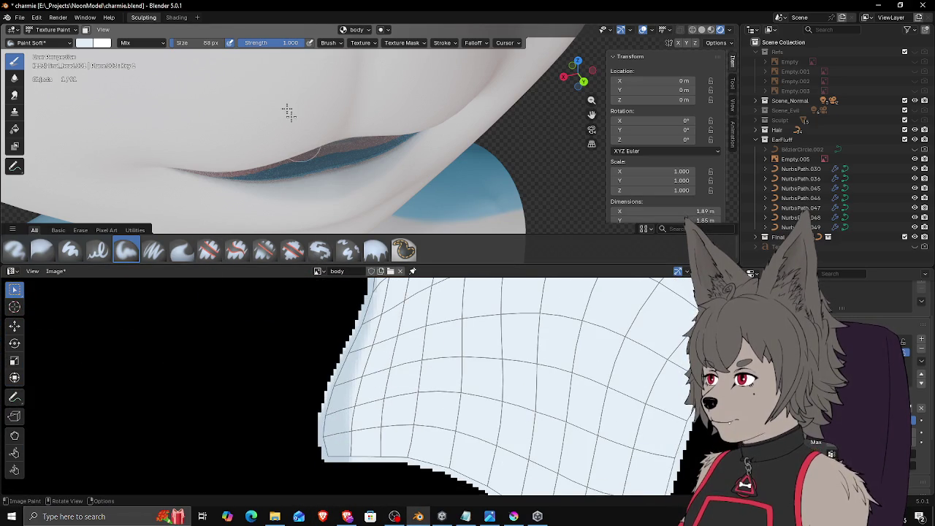
pyautogui.click(83, 45)
pyautogui.click(163, 198)
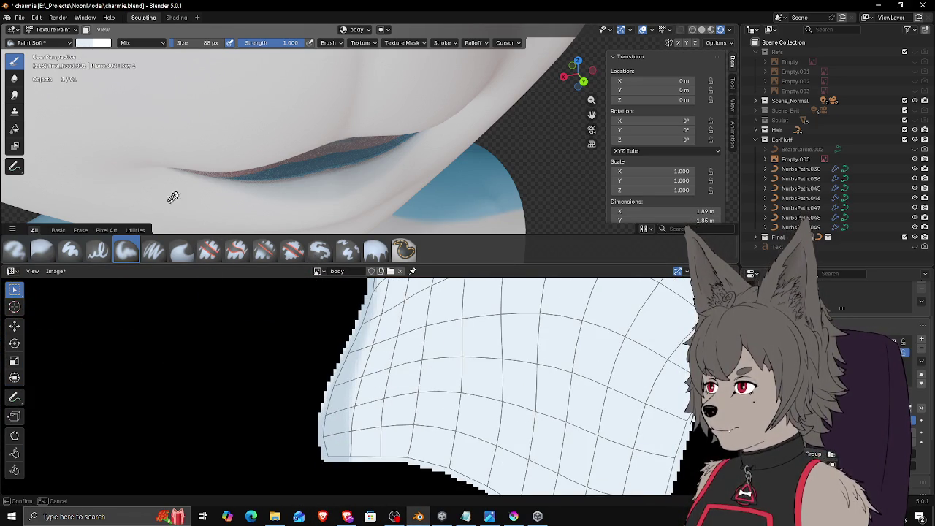
pyautogui.click(343, 408)
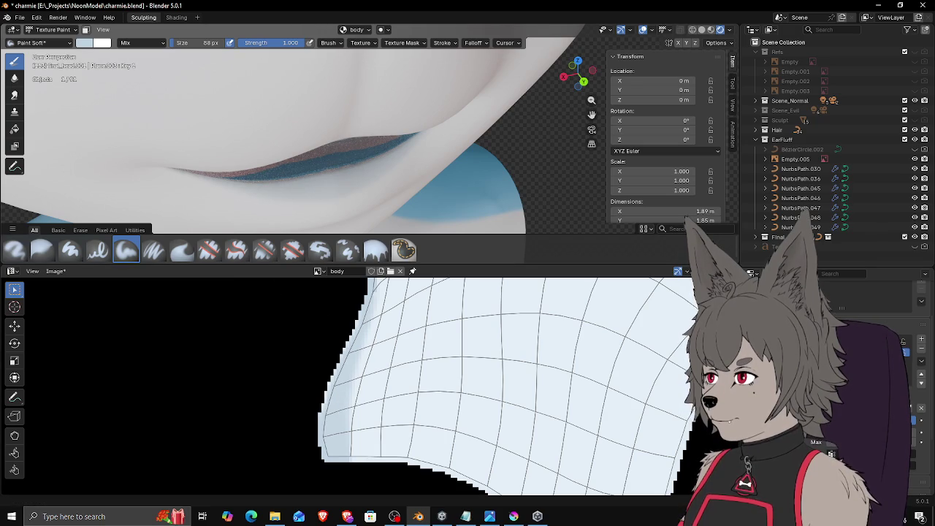
pyautogui.hotkey('alt', 'Tab')
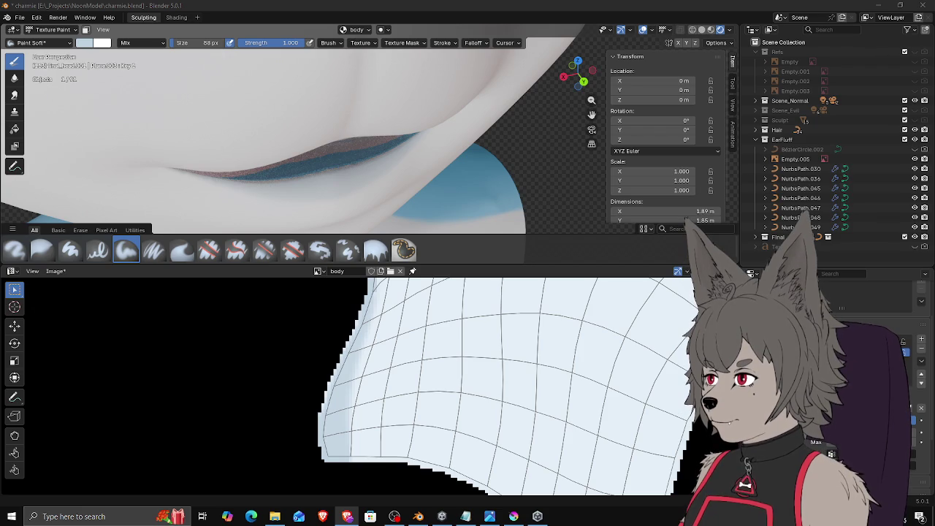
pyautogui.hotkey('alt', 'Tab')
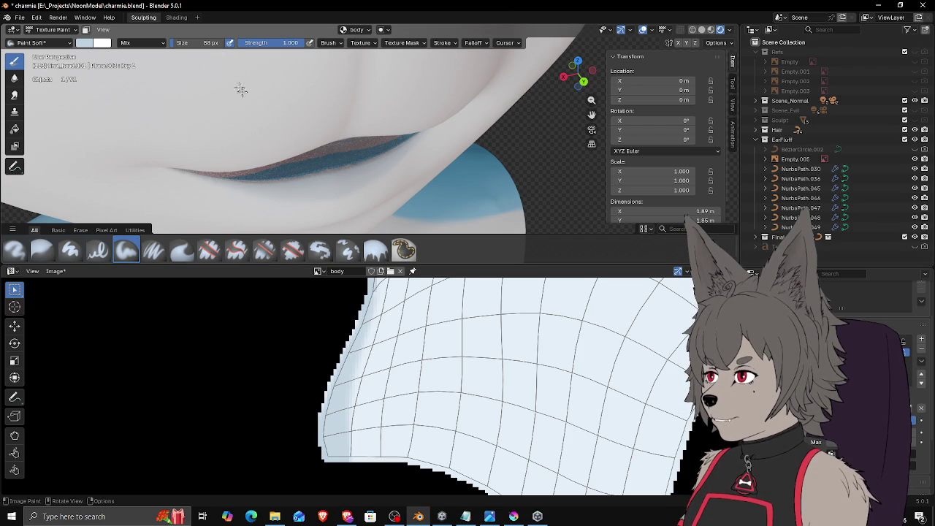
pyautogui.click(88, 43)
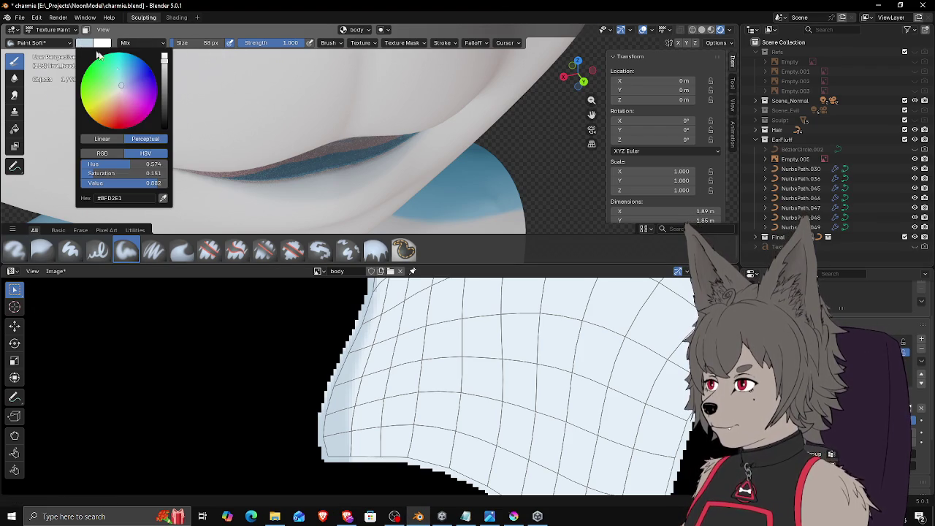
# Step: Darken the brush colour to #B2C3D1, shrink the brush to 22 px, and undo a trial stroke
pyautogui.moveTo(104, 184)
pyautogui.mouseDown()
pyautogui.moveTo(95, 183)
pyautogui.moveTo(148, 186)
pyautogui.mouseUp()
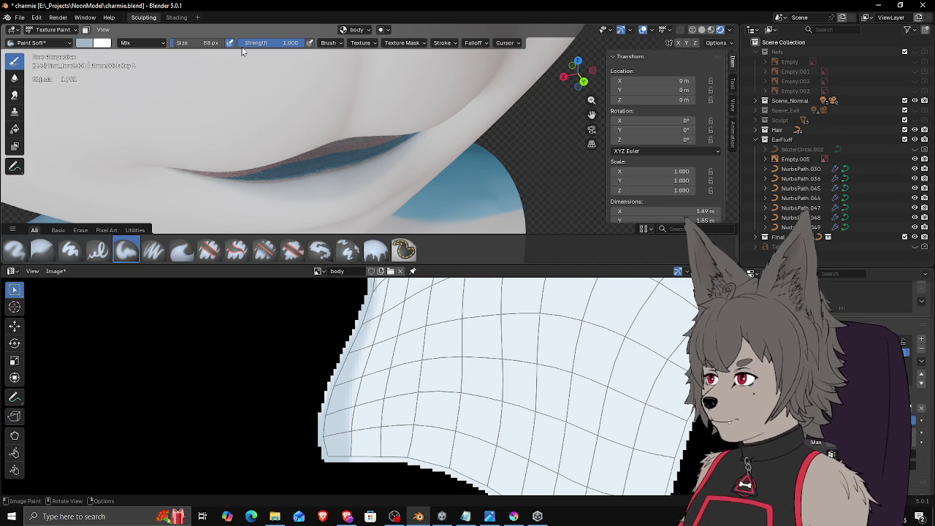
pyautogui.press('f')
pyautogui.click(350, 183)
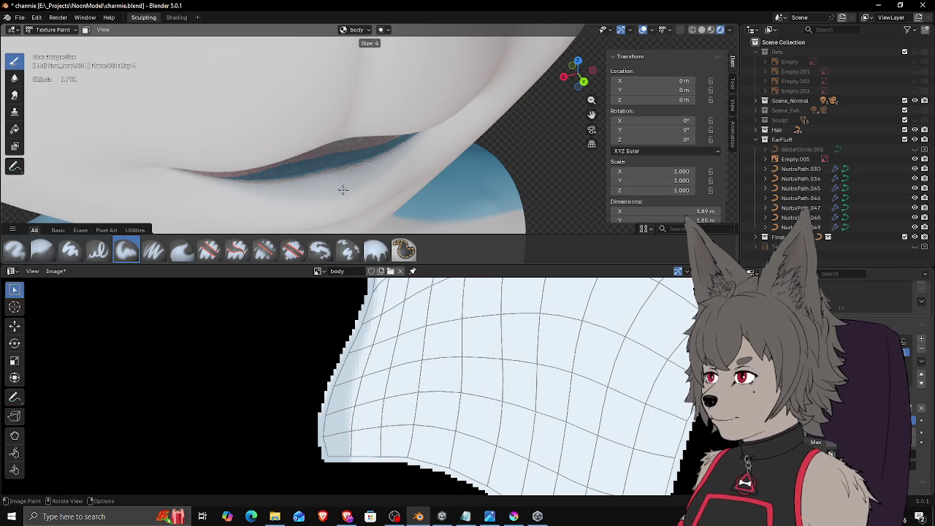
pyautogui.moveTo(299, 206); pyautogui.dragTo(252, 205)
pyautogui.hotkey('ctrl', 'z')
pyautogui.hotkey('ctrl', 'z')
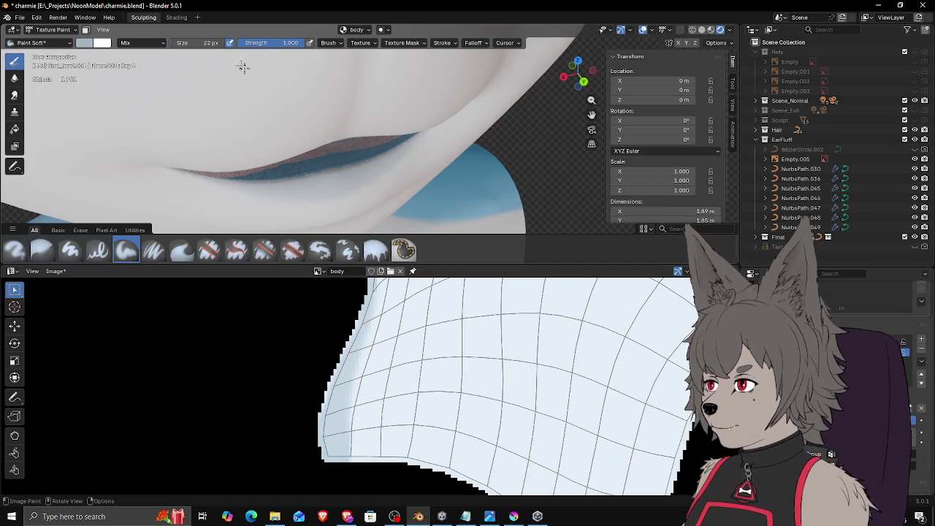
pyautogui.click(85, 44)
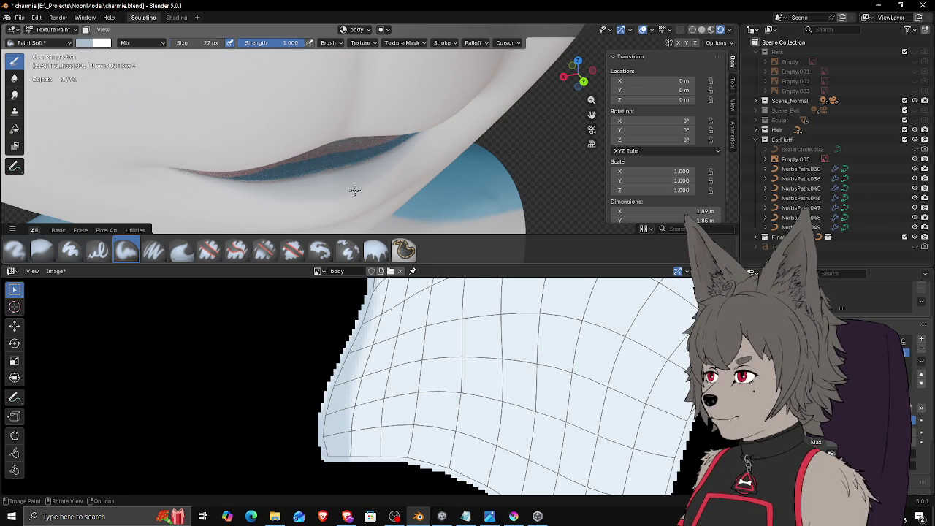
pyautogui.click(88, 45)
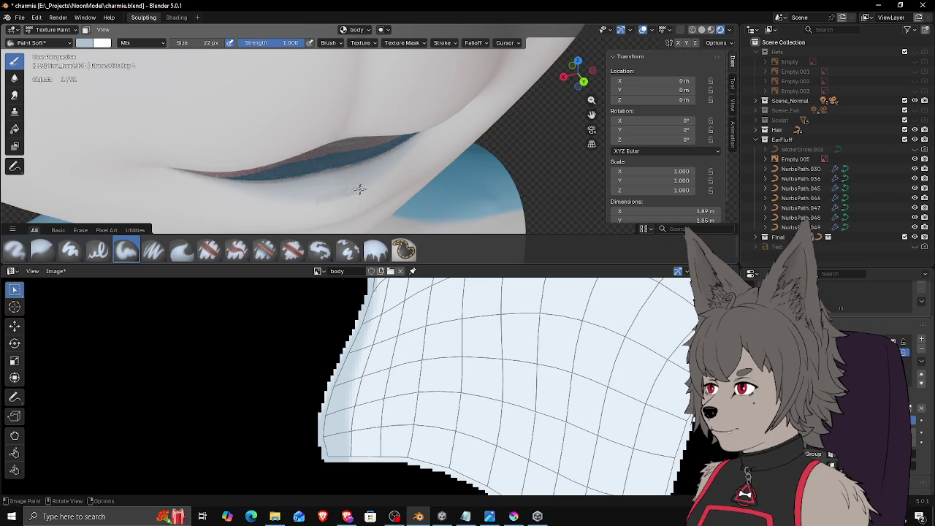
pyautogui.click(85, 44)
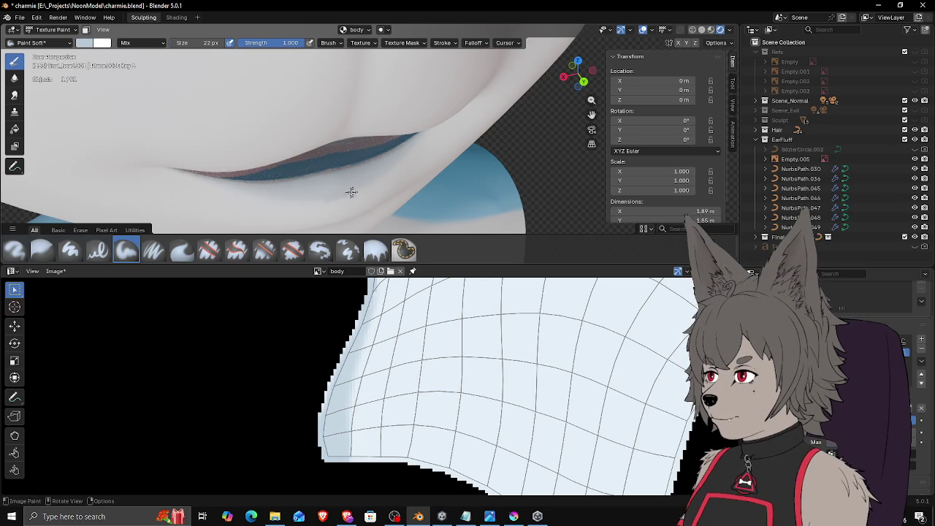
pyautogui.moveTo(392, 171); pyautogui.dragTo(351, 138, button='middle')
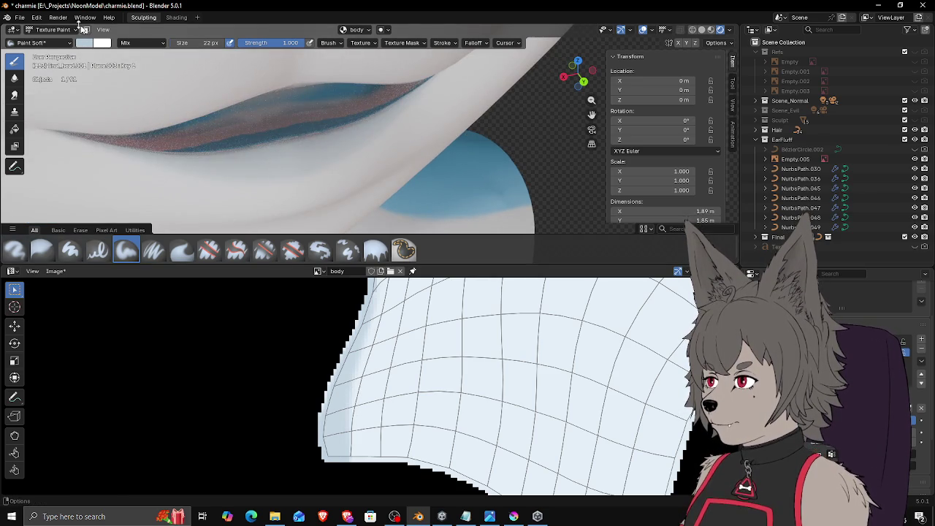
# Step: Lower the brush colour's value slightly and shrink the brush to 14 px
pyautogui.click(85, 44)
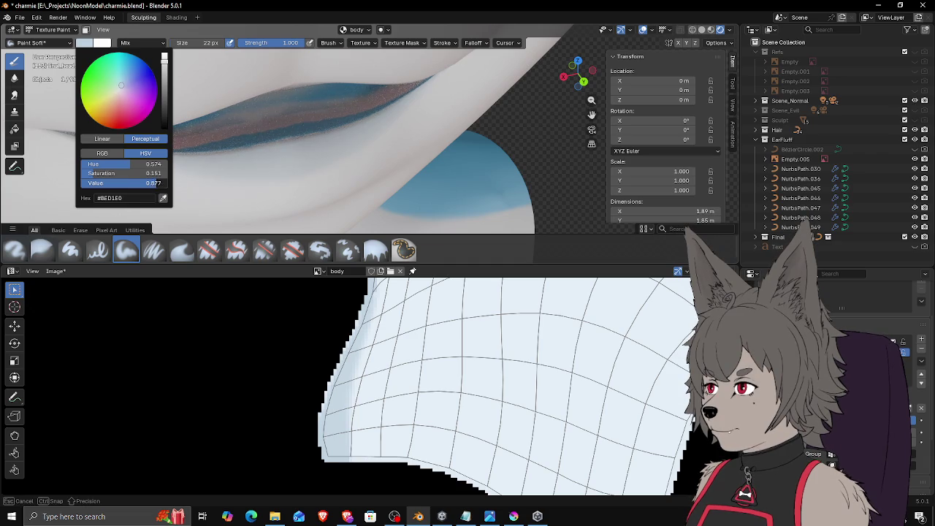
pyautogui.moveTo(154, 183); pyautogui.dragTo(158, 183)
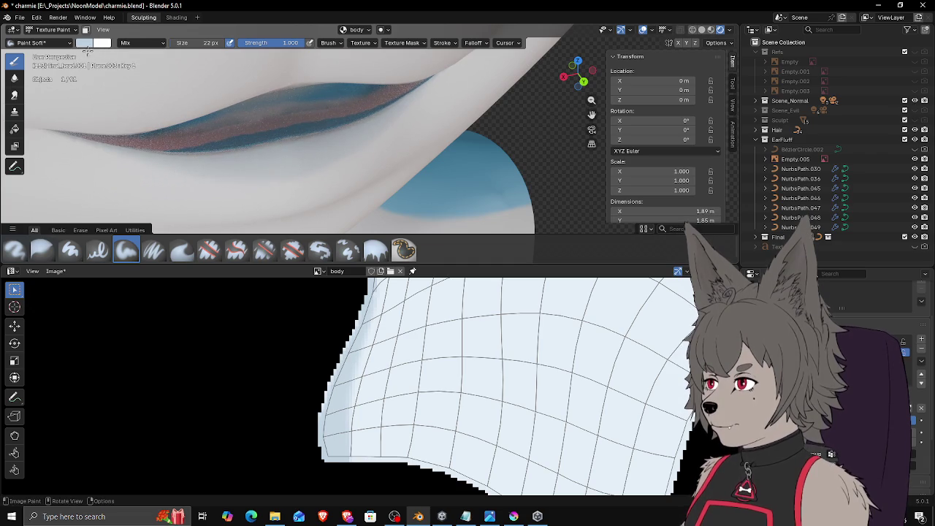
pyautogui.click(88, 45)
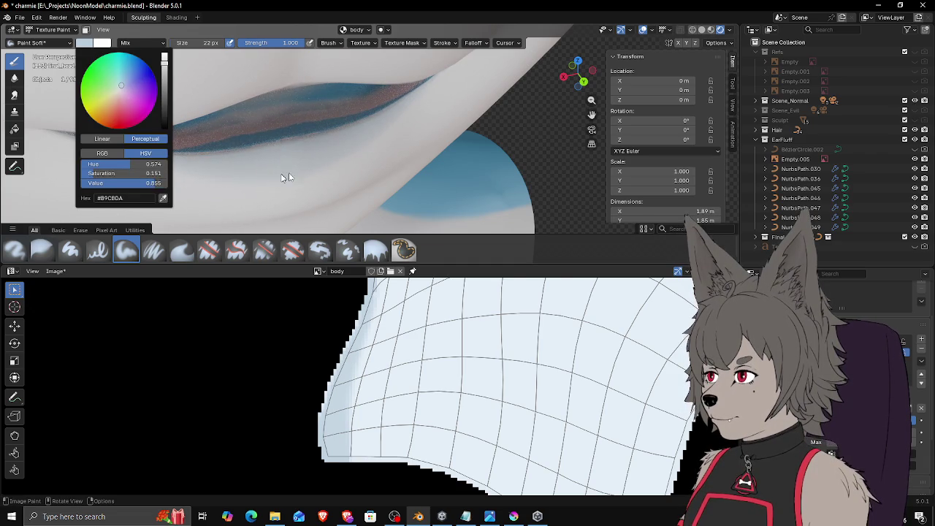
pyautogui.moveTo(363, 129); pyautogui.dragTo(344, 156, button='middle')
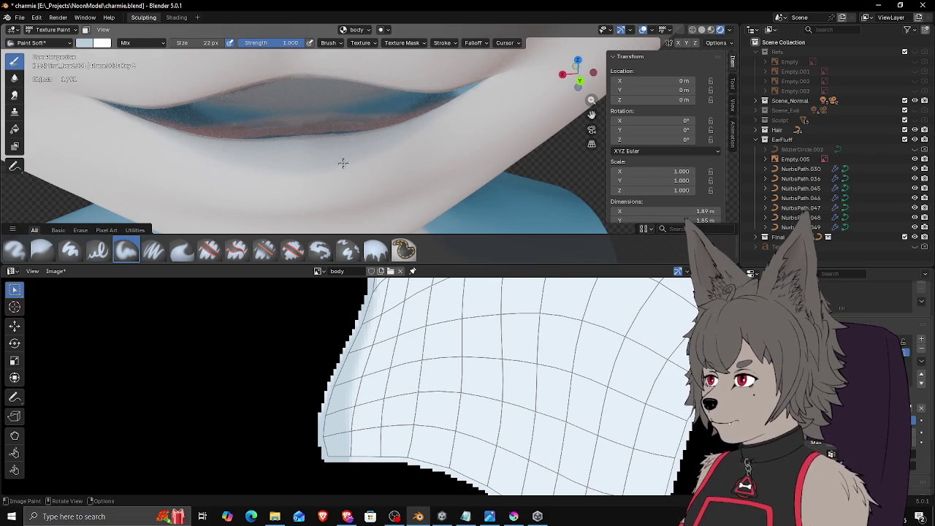
pyautogui.moveTo(441, 111)
pyautogui.mouseDown(button='middle')
pyautogui.moveTo(459, 125)
pyautogui.moveTo(418, 92)
pyautogui.mouseUp(button='middle')
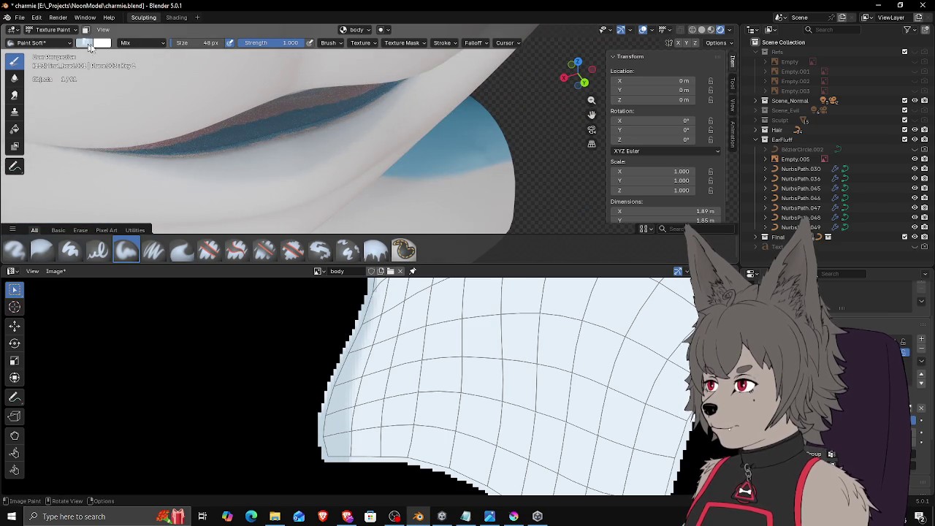
pyautogui.click(85, 42)
pyautogui.moveTo(155, 183); pyautogui.dragTo(155, 184)
pyautogui.press('f')
pyautogui.click(359, 138)
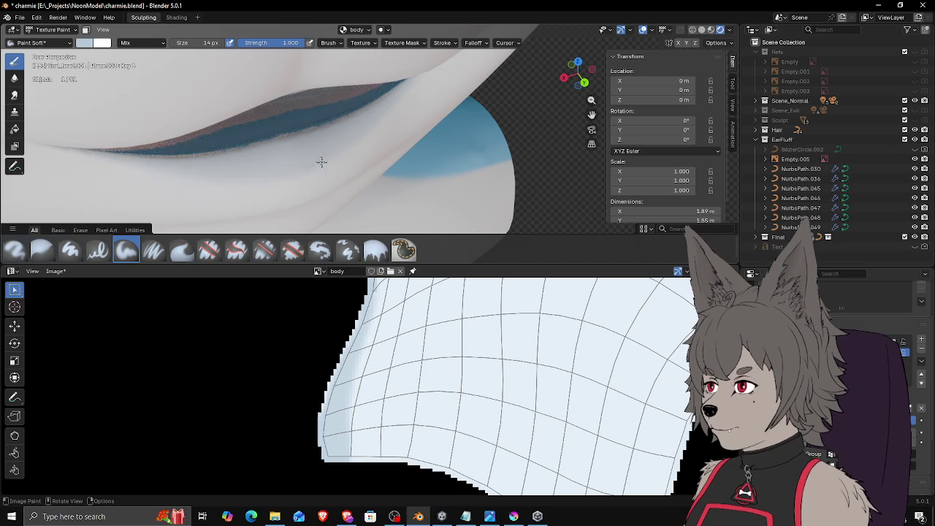
# Step: Fine-tune the brush brightness and resize the brush to 36 px, then 26 px
pyautogui.moveTo(405, 91)
pyautogui.mouseDown(button='middle')
pyautogui.moveTo(355, 151)
pyautogui.moveTo(312, 168)
pyautogui.mouseUp(button='middle')
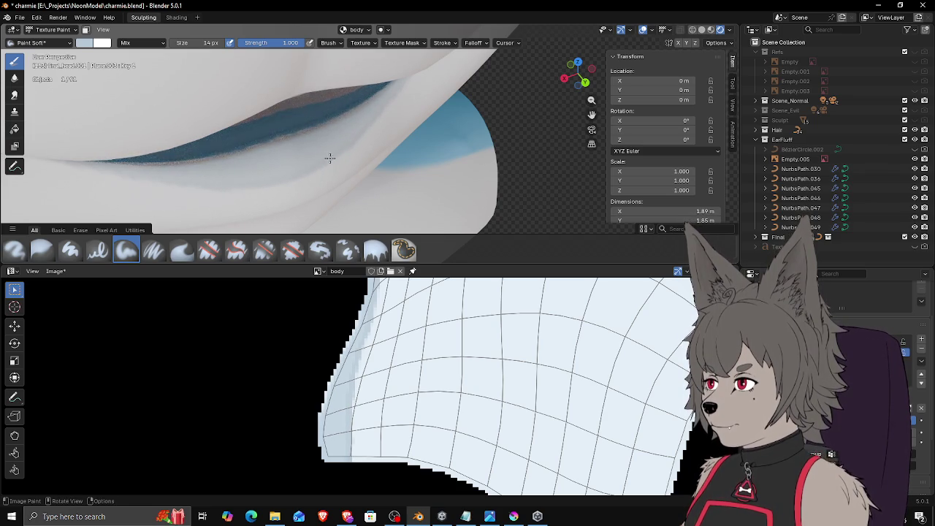
pyautogui.moveTo(359, 137)
pyautogui.mouseDown(button='middle')
pyautogui.moveTo(341, 48)
pyautogui.moveTo(428, 126)
pyautogui.mouseUp(button='middle')
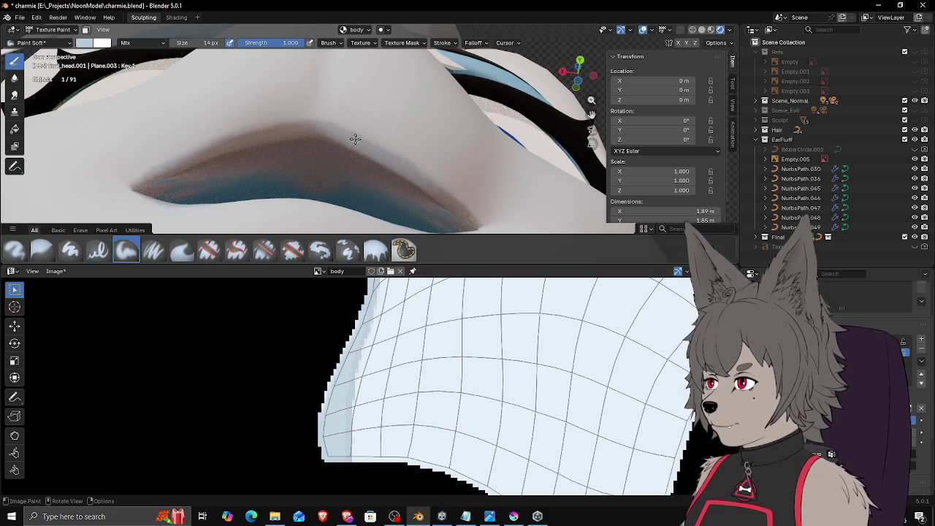
pyautogui.scroll(-5, 349, 135)
pyautogui.moveTo(348, 137)
pyautogui.mouseDown(button='middle')
pyautogui.moveTo(337, 142)
pyautogui.moveTo(365, 150)
pyautogui.moveTo(398, 116)
pyautogui.moveTo(407, 155)
pyautogui.mouseUp(button='middle')
pyautogui.scroll(-5, 338, 142)
pyautogui.scroll(5, 372, 152)
pyautogui.scroll(2, 387, 153)
pyautogui.scroll(2, 394, 120)
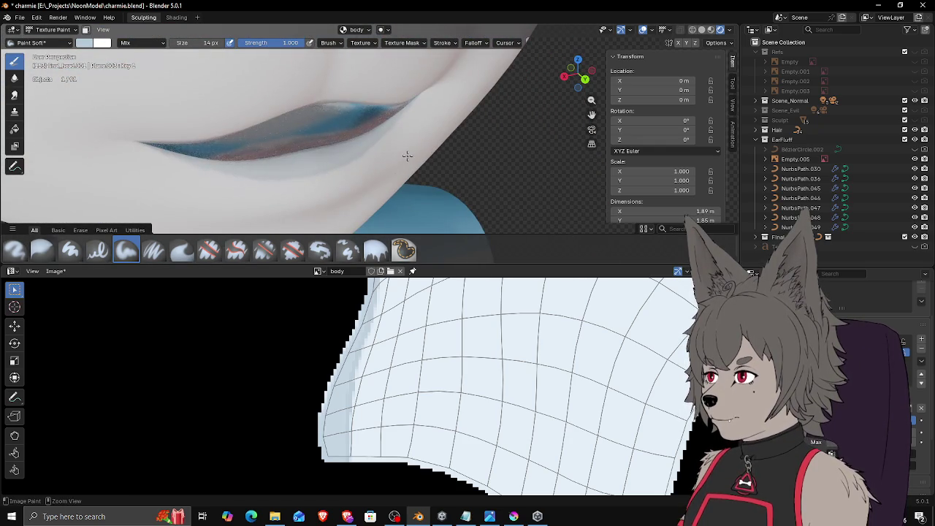
pyautogui.moveTo(404, 151); pyautogui.dragTo(328, 154, button='middle')
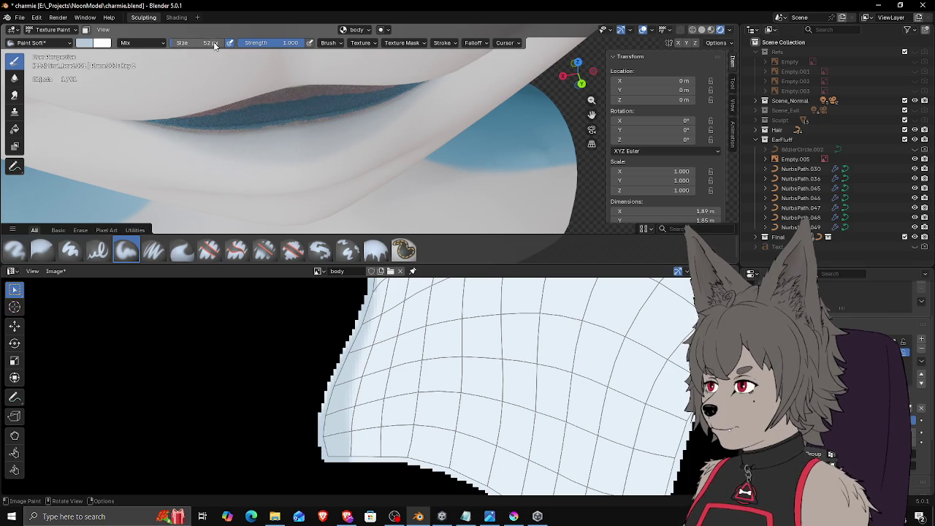
pyautogui.click(90, 44)
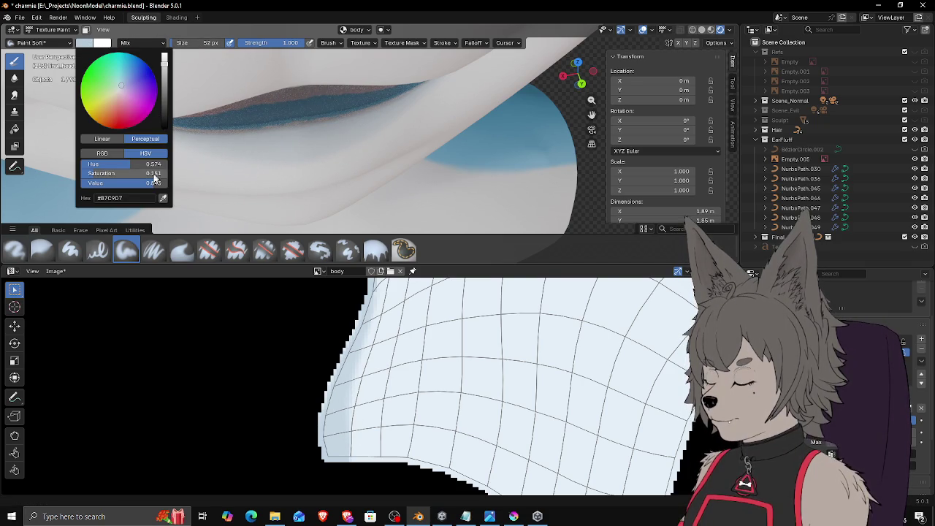
pyautogui.moveTo(156, 183); pyautogui.dragTo(157, 184)
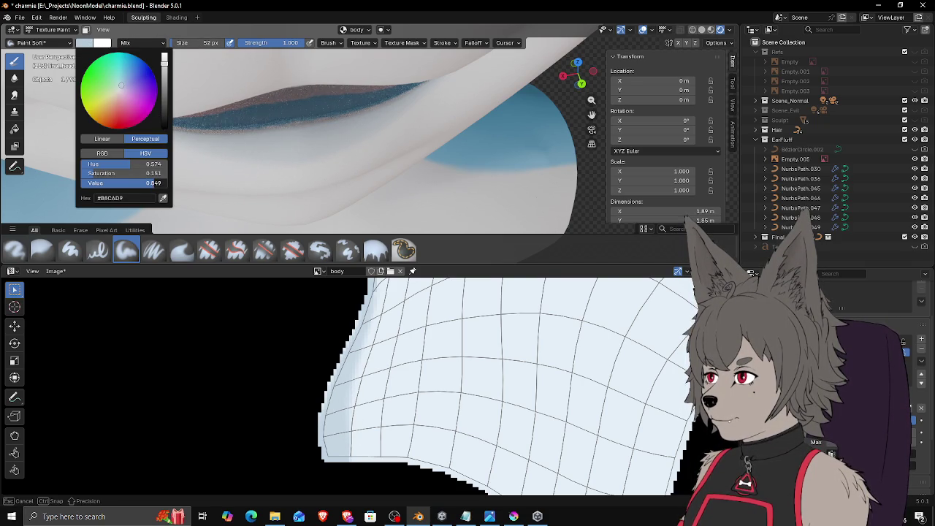
pyautogui.press('f')
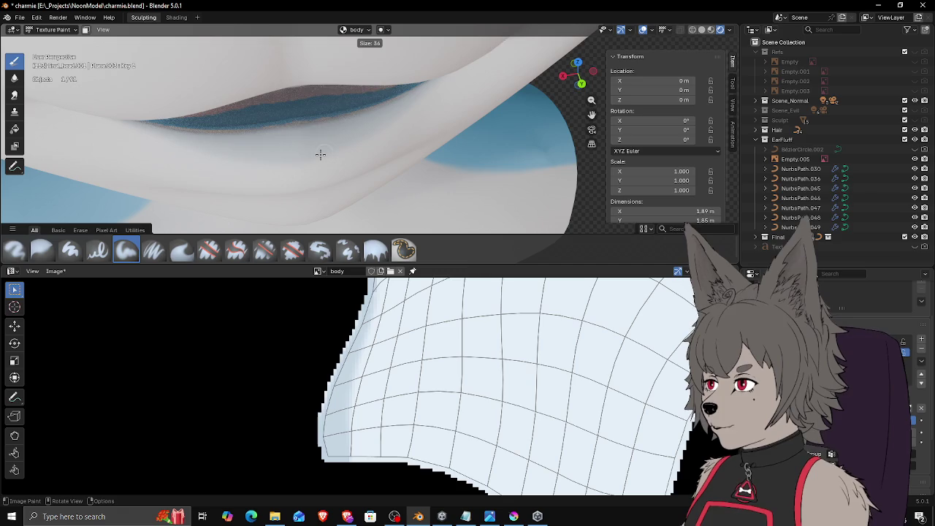
pyautogui.click(320, 154)
pyautogui.moveTo(307, 156)
pyautogui.mouseDown(button='middle')
pyautogui.moveTo(382, 140)
pyautogui.moveTo(409, 71)
pyautogui.moveTo(405, 92)
pyautogui.moveTo(387, 82)
pyautogui.mouseUp(button='middle')
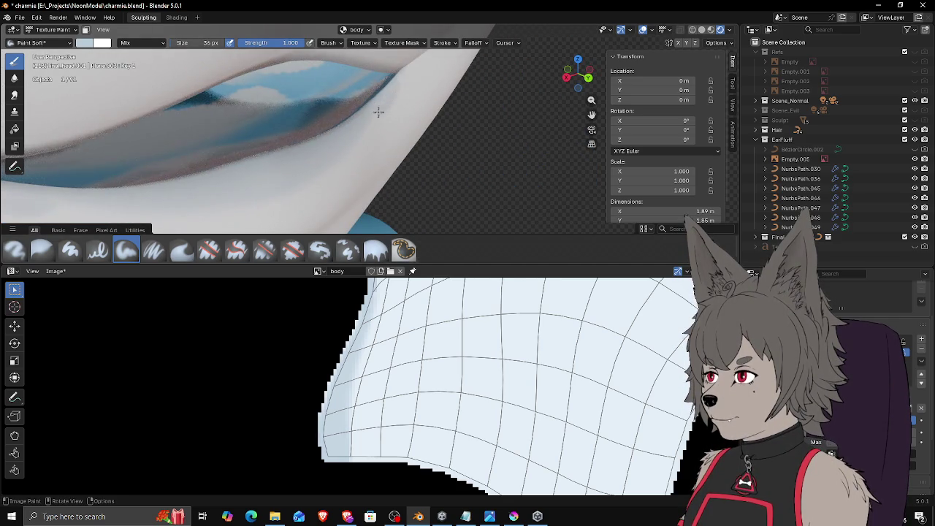
pyautogui.press('[')
pyautogui.press('[')
pyautogui.press('[')
# Step: Paint pale blue-grey along the upper and lower lip edges, then make the 3D view taller
pyautogui.moveTo(396, 77); pyautogui.dragTo(382, 95)
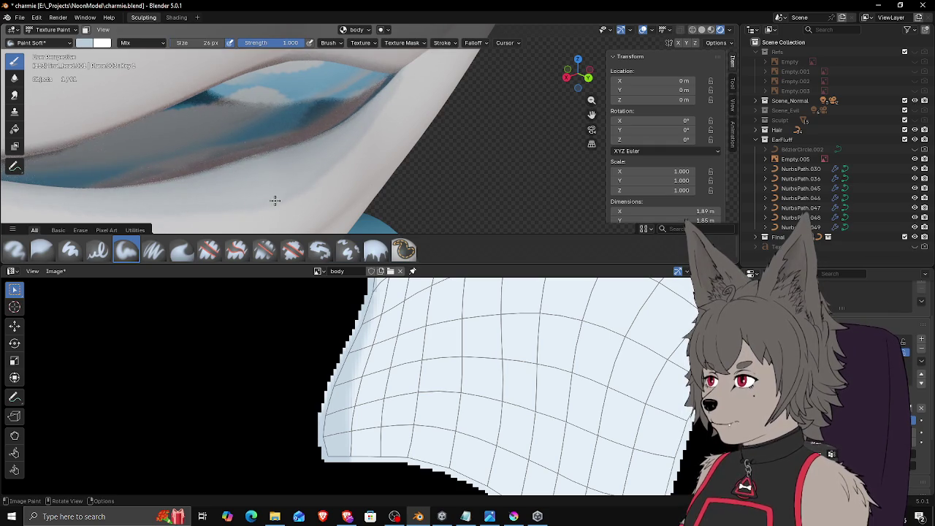
pyautogui.moveTo(346, 161); pyautogui.dragTo(366, 160, button='middle')
pyautogui.moveTo(366, 159); pyautogui.dragTo(353, 164)
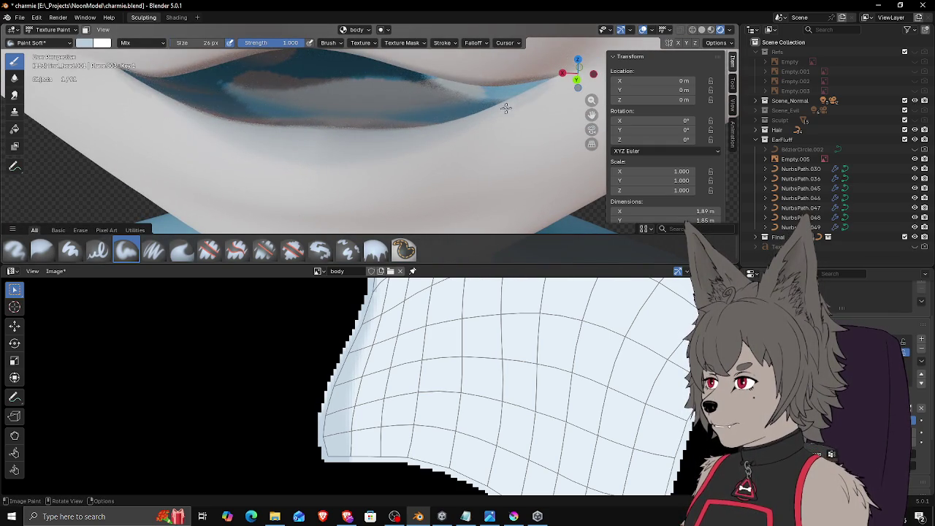
pyautogui.moveTo(456, 132)
pyautogui.mouseDown()
pyautogui.moveTo(545, 91)
pyautogui.moveTo(505, 110)
pyautogui.mouseUp()
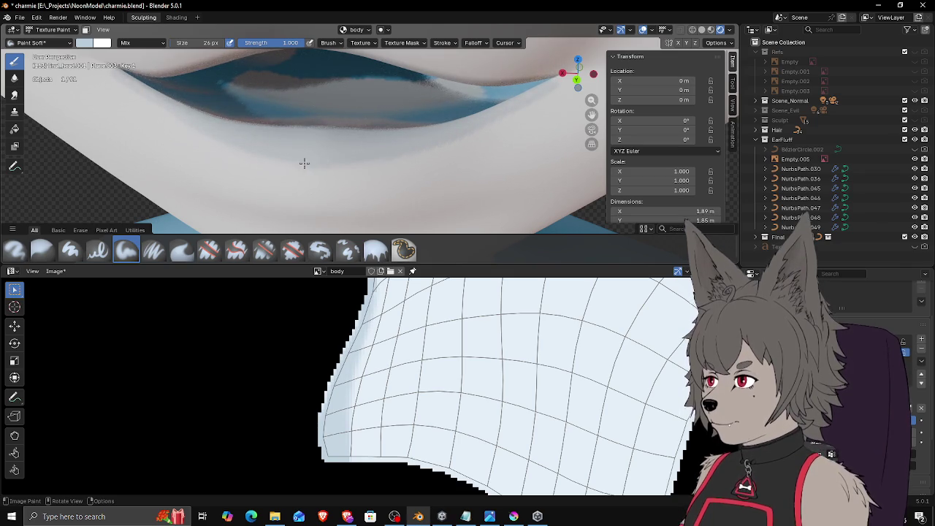
pyautogui.moveTo(461, 139); pyautogui.dragTo(526, 125, button='middle')
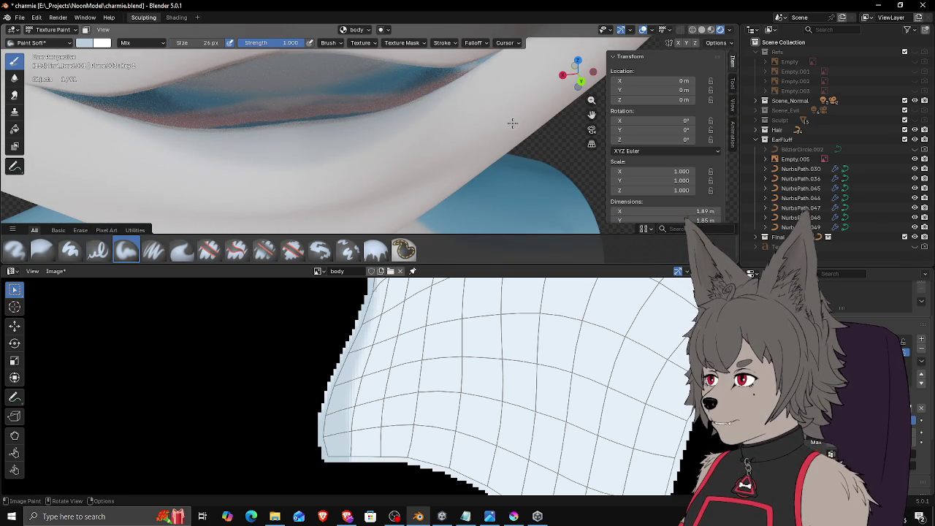
pyautogui.moveTo(447, 266); pyautogui.dragTo(458, 381)
pyautogui.moveTo(386, 203)
pyautogui.mouseDown(button='middle')
pyautogui.moveTo(415, 173)
pyautogui.moveTo(423, 182)
pyautogui.mouseUp(button='middle')
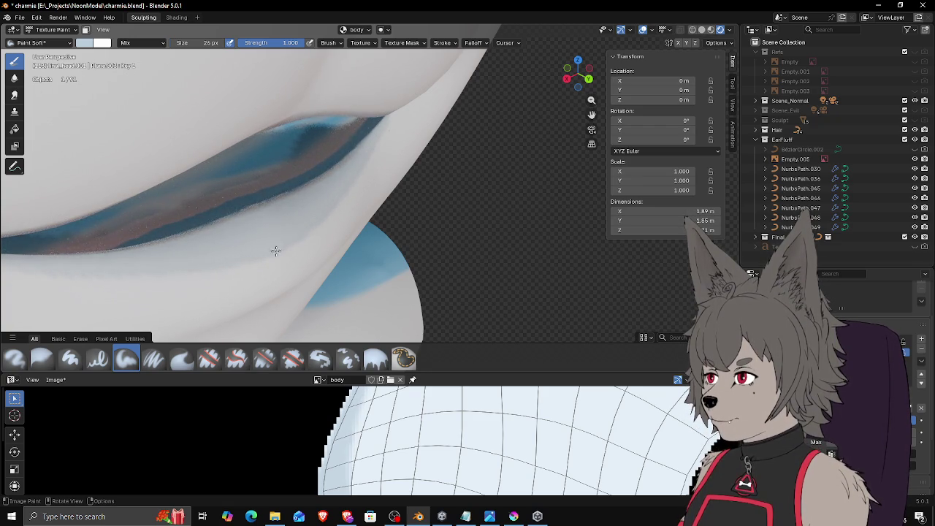
pyautogui.moveTo(379, 152); pyautogui.dragTo(382, 83, button='middle')
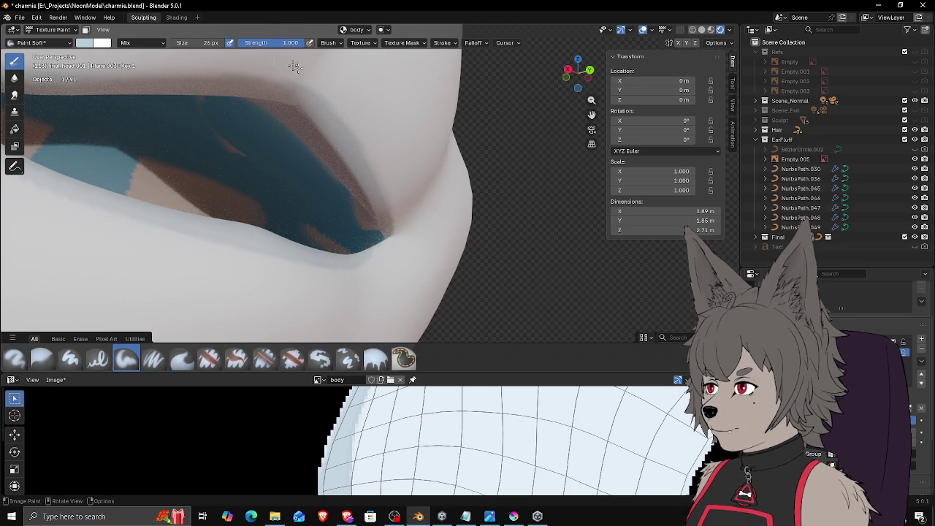
pyautogui.moveTo(198, 134)
pyautogui.mouseDown(button='middle')
pyautogui.moveTo(197, 164)
pyautogui.moveTo(320, 166)
pyautogui.moveTo(264, 187)
pyautogui.moveTo(246, 167)
pyautogui.mouseUp(button='middle')
pyautogui.scroll(-3, 380, 146)
pyautogui.scroll(3, 246, 168)
pyautogui.moveTo(344, 183)
pyautogui.mouseDown(button='middle')
pyautogui.moveTo(369, 226)
pyautogui.moveTo(361, 232)
pyautogui.moveTo(372, 231)
pyautogui.mouseUp(button='middle')
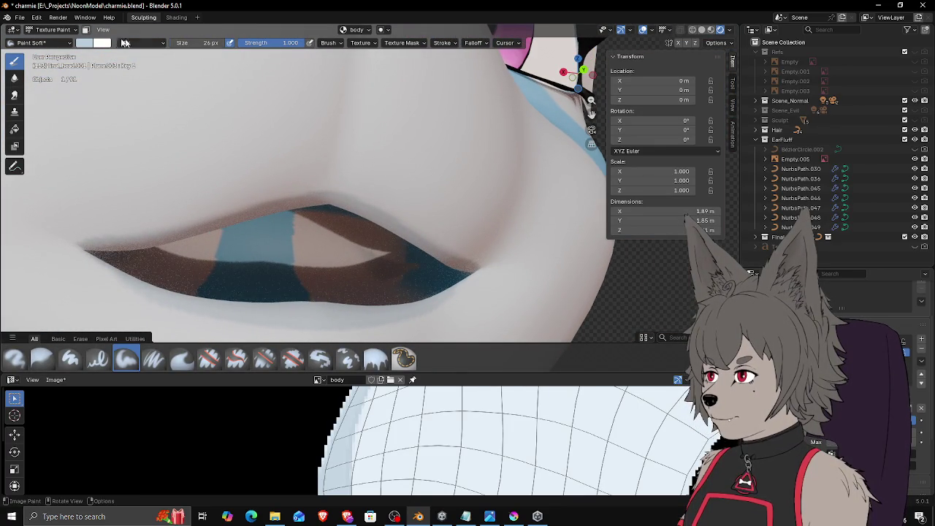
pyautogui.click(88, 43)
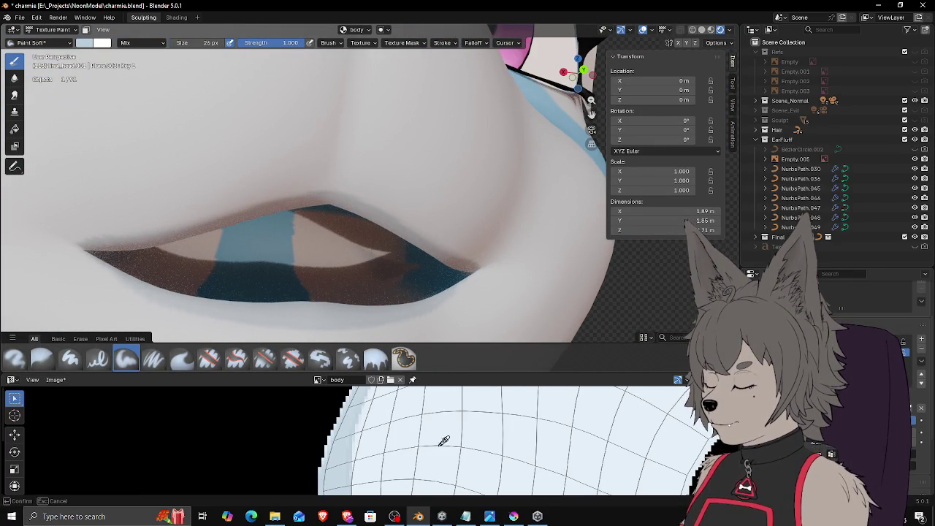
pyautogui.moveTo(380, 219)
pyautogui.mouseDown(button='middle')
pyautogui.moveTo(359, 183)
pyautogui.moveTo(392, 144)
pyautogui.moveTo(344, 172)
pyautogui.moveTo(332, 158)
pyautogui.mouseUp(button='middle')
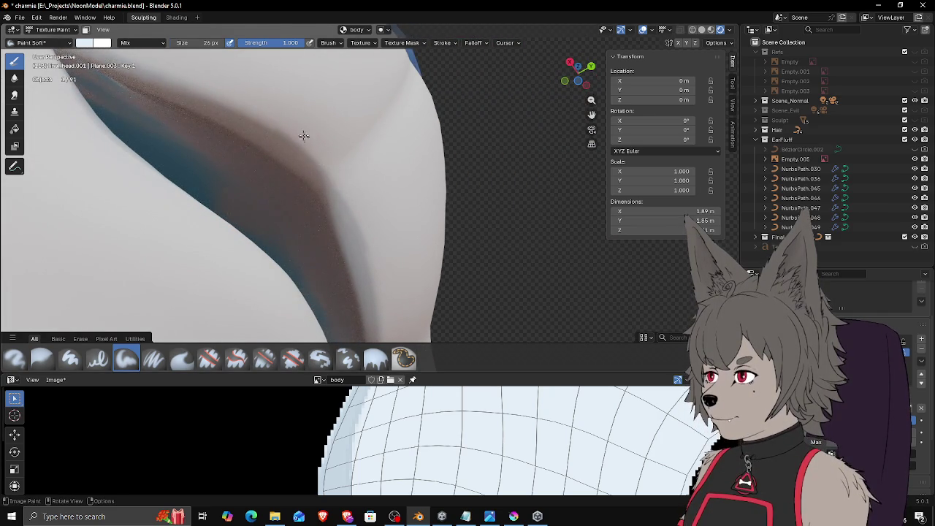
# Step: Enlarge the brush to 76 px and orbit to front and low views of the lips
pyautogui.press('f')
pyautogui.click(344, 159)
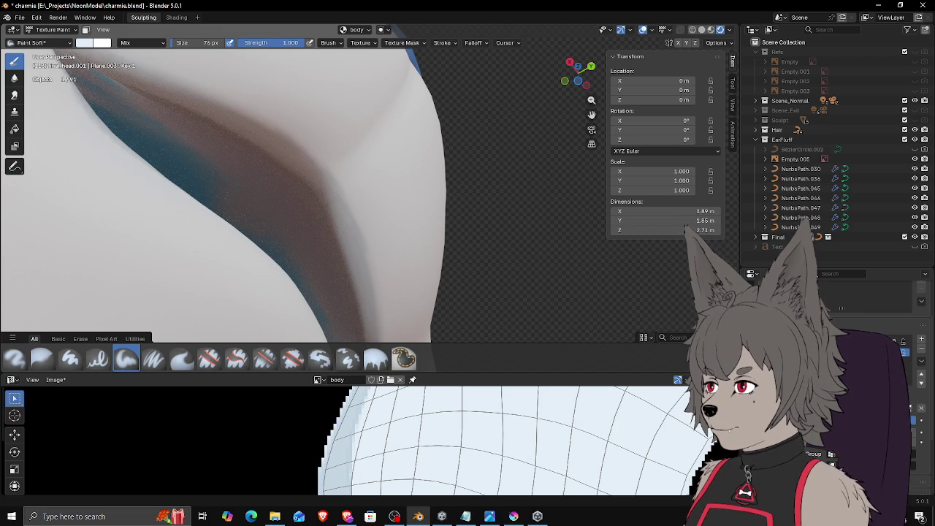
pyautogui.hotkey('alt', 'Tab')
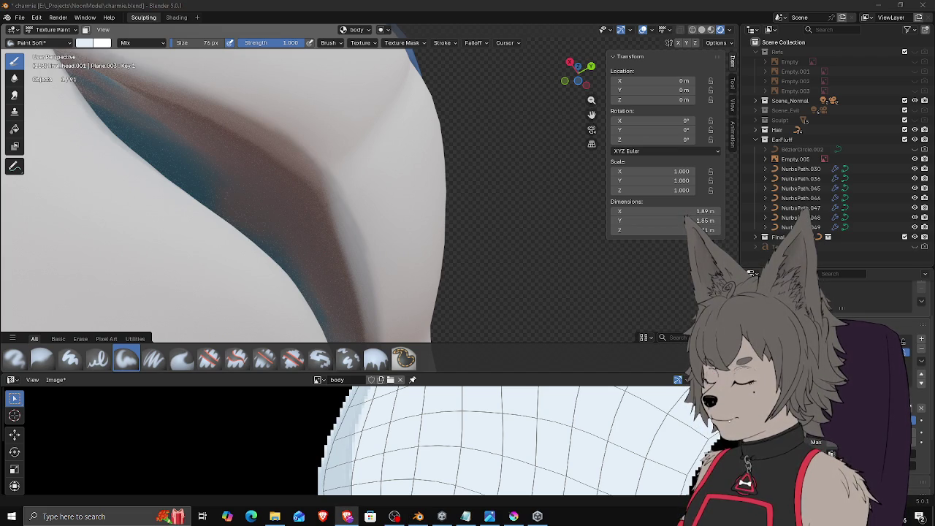
pyautogui.click(355, 201)
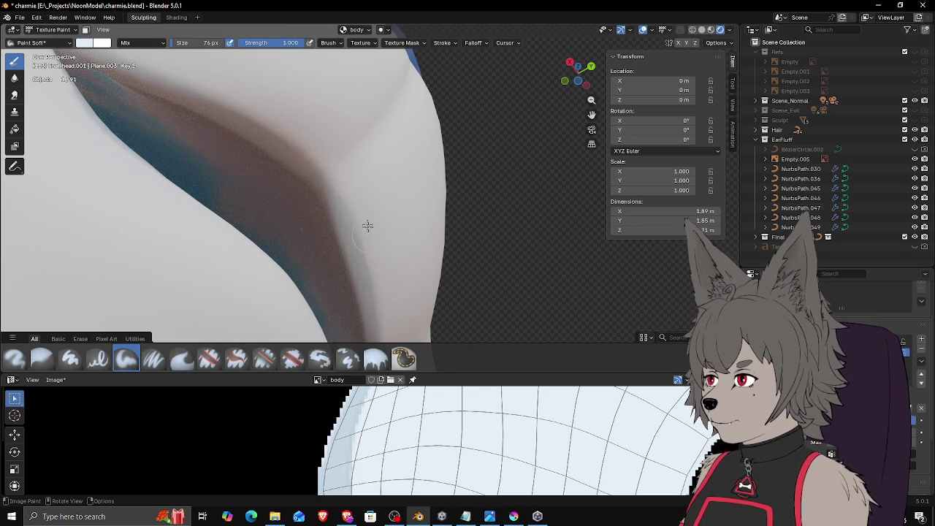
pyautogui.moveTo(387, 204)
pyautogui.mouseDown(button='middle')
pyautogui.moveTo(308, 257)
pyautogui.moveTo(425, 226)
pyautogui.mouseUp(button='middle')
pyautogui.scroll(3, 388, 247)
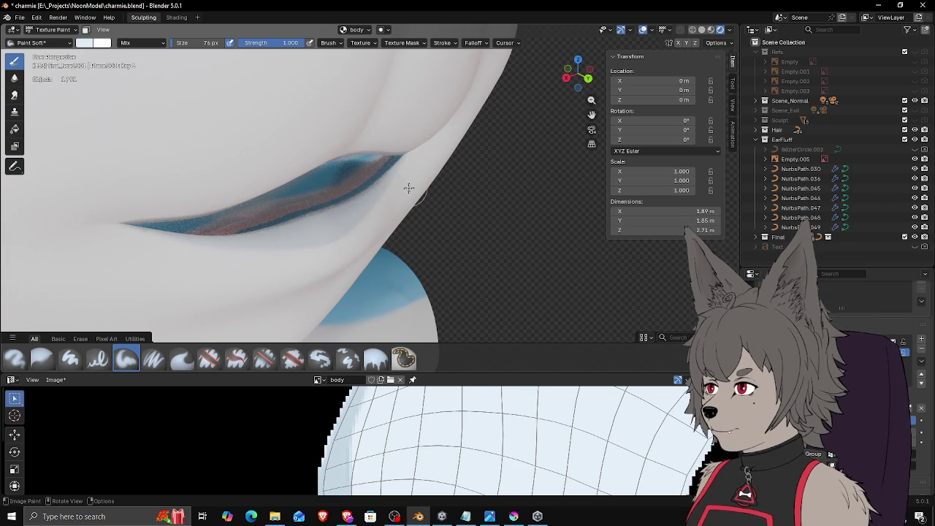
pyautogui.moveTo(407, 187); pyautogui.dragTo(430, 176, button='middle')
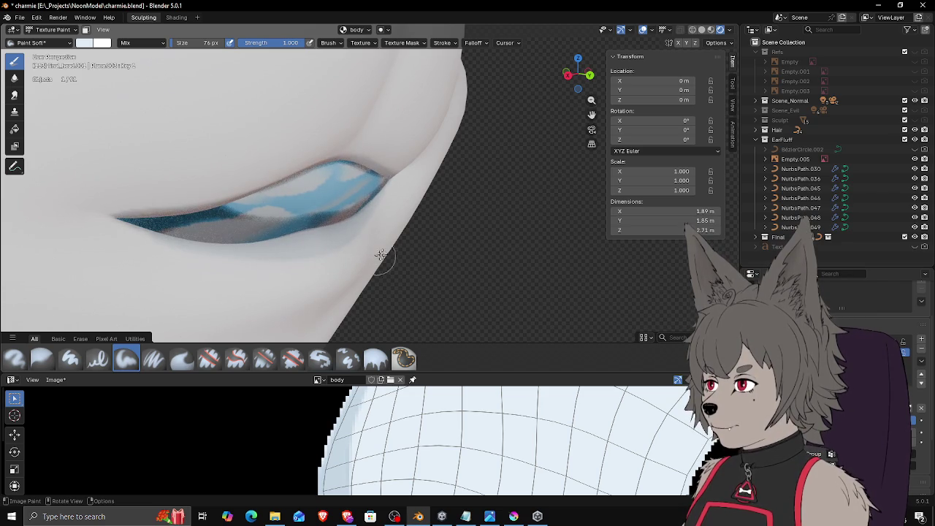
pyautogui.moveTo(448, 231)
pyautogui.mouseDown(button='middle')
pyautogui.moveTo(414, 241)
pyautogui.moveTo(390, 273)
pyautogui.moveTo(463, 248)
pyautogui.moveTo(428, 224)
pyautogui.moveTo(445, 227)
pyautogui.mouseUp(button='middle')
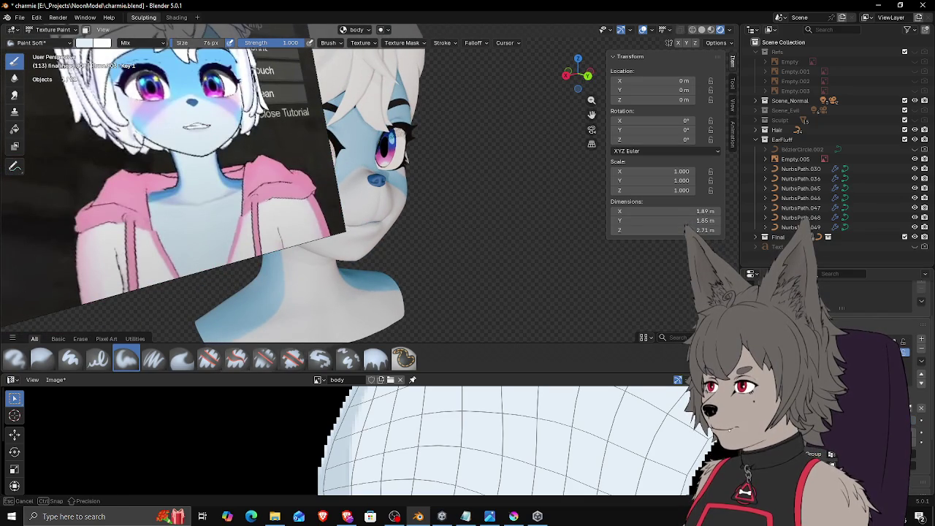
# Step: Save the painted body texture to charmie_body.png and give the 3D view slightly more height
pyautogui.moveTo(503, 212)
pyautogui.mouseDown(button='middle')
pyautogui.moveTo(426, 210)
pyautogui.moveTo(486, 209)
pyautogui.moveTo(479, 192)
pyautogui.mouseUp(button='middle')
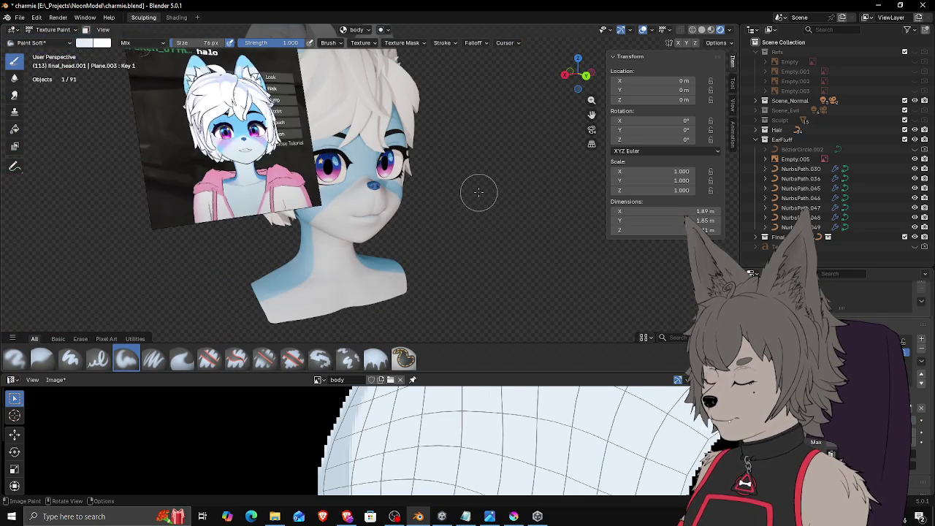
pyautogui.scroll(2, 478, 192)
pyautogui.scroll(2, 490, 192)
pyautogui.moveTo(507, 223)
pyautogui.mouseDown(button='middle')
pyautogui.moveTo(496, 207)
pyautogui.moveTo(488, 228)
pyautogui.moveTo(511, 224)
pyautogui.moveTo(482, 208)
pyautogui.mouseUp(button='middle')
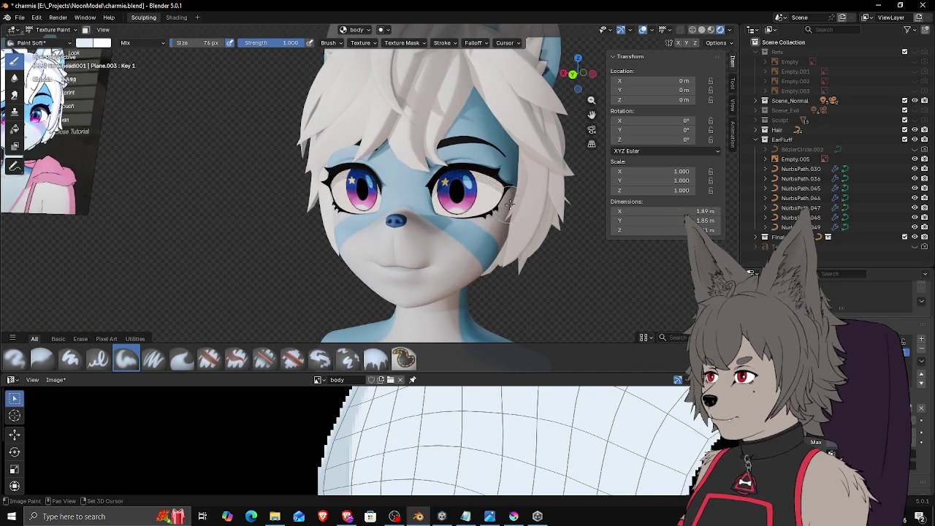
pyautogui.moveTo(484, 207); pyautogui.dragTo(473, 199, button='middle')
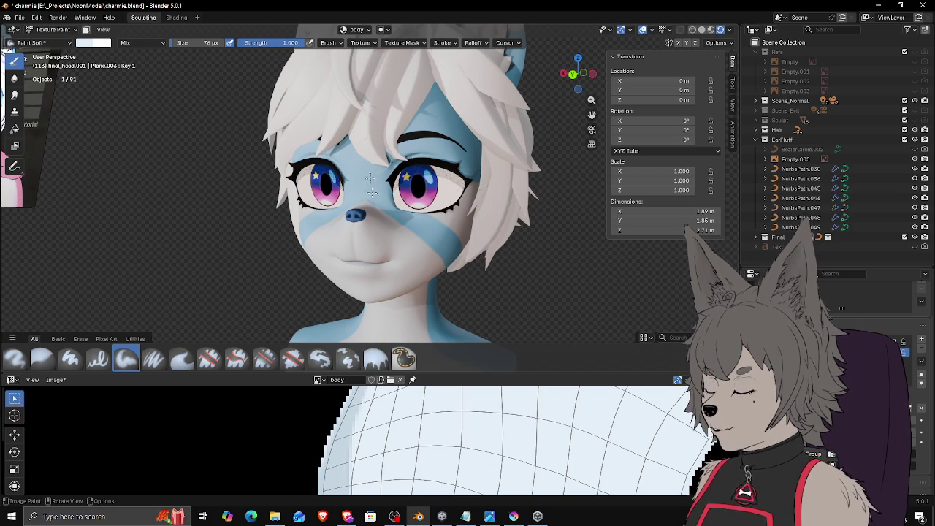
pyautogui.moveTo(378, 163); pyautogui.dragTo(354, 163, button='middle')
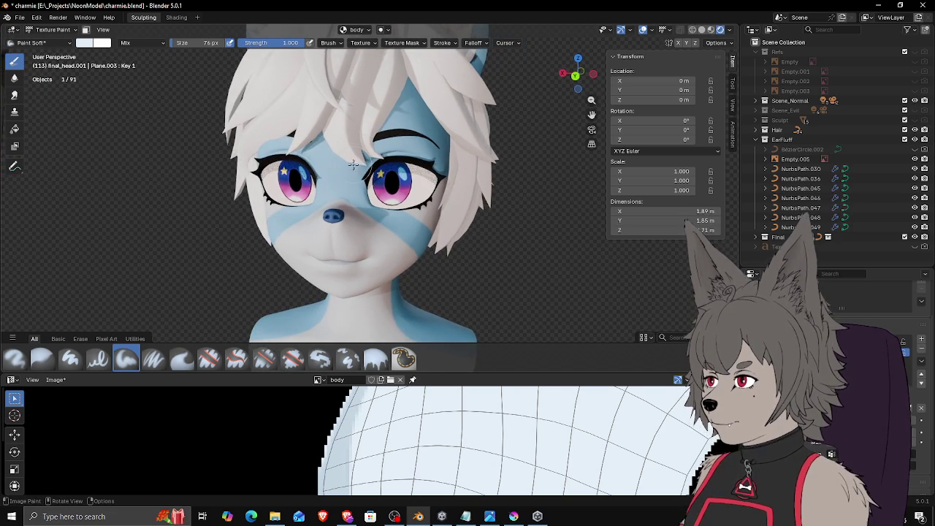
pyautogui.click(55, 379)
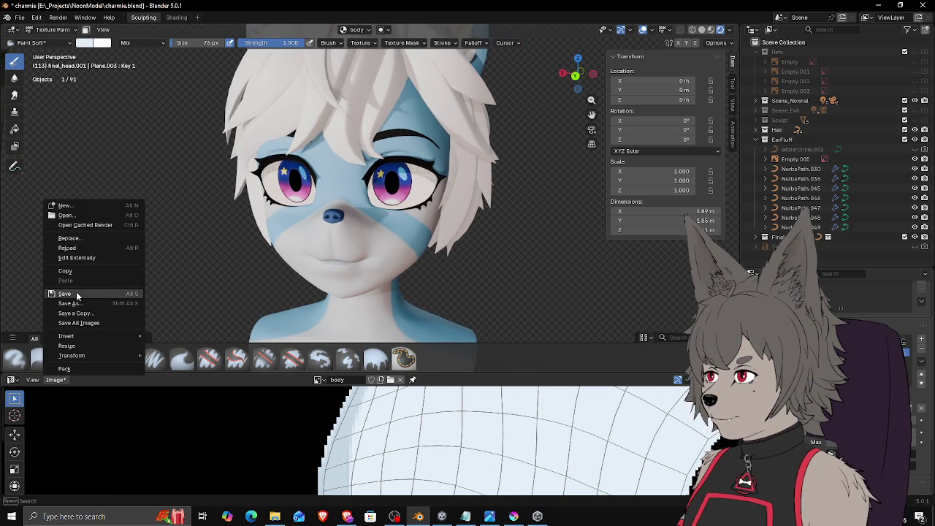
pyautogui.click(80, 293)
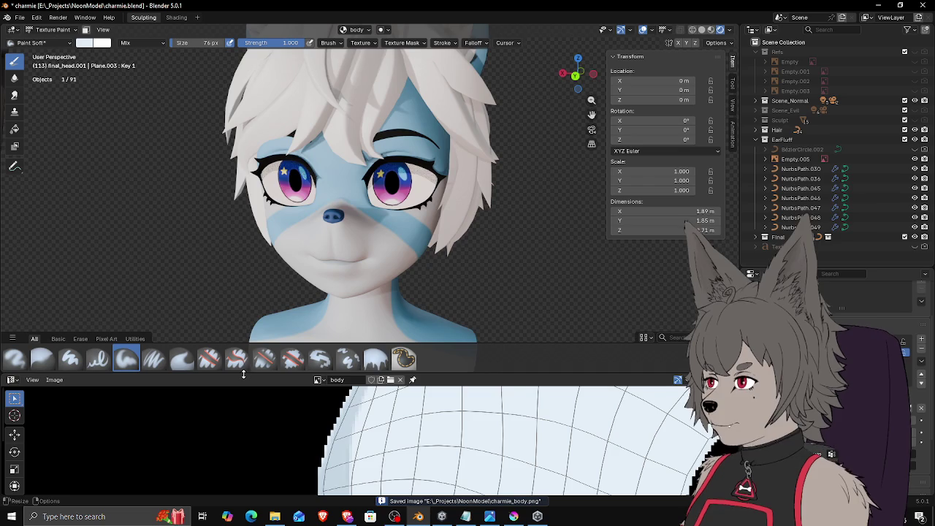
pyautogui.moveTo(337, 376); pyautogui.dragTo(340, 392)
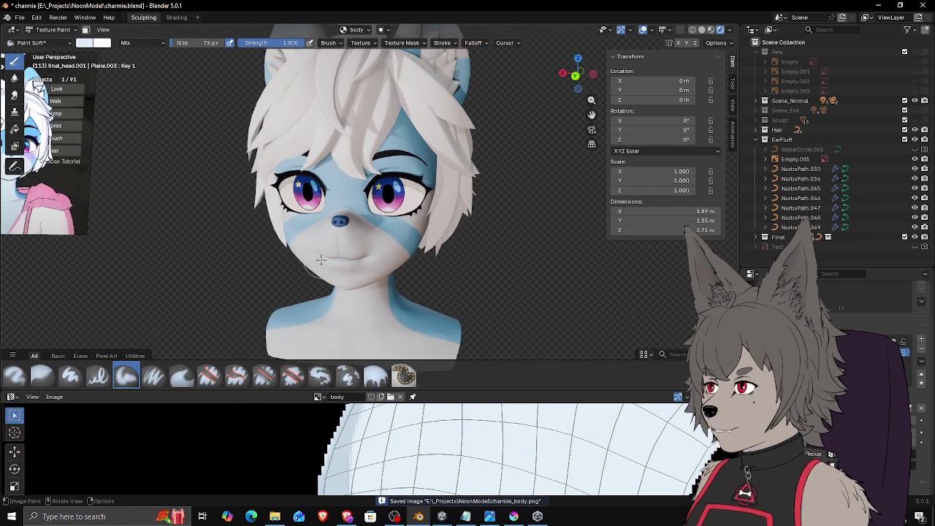
pyautogui.moveTo(375, 274); pyautogui.dragTo(351, 287, button='middle')
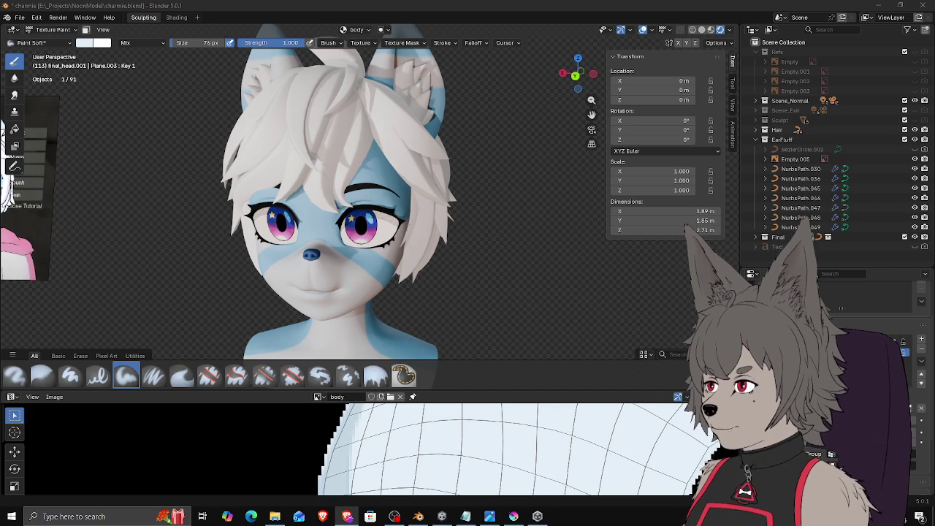
pyautogui.moveTo(506, 122)
pyautogui.mouseDown(button='middle')
pyautogui.moveTo(459, 185)
pyautogui.moveTo(410, 181)
pyautogui.moveTo(461, 180)
pyautogui.moveTo(448, 180)
pyautogui.mouseUp(button='middle')
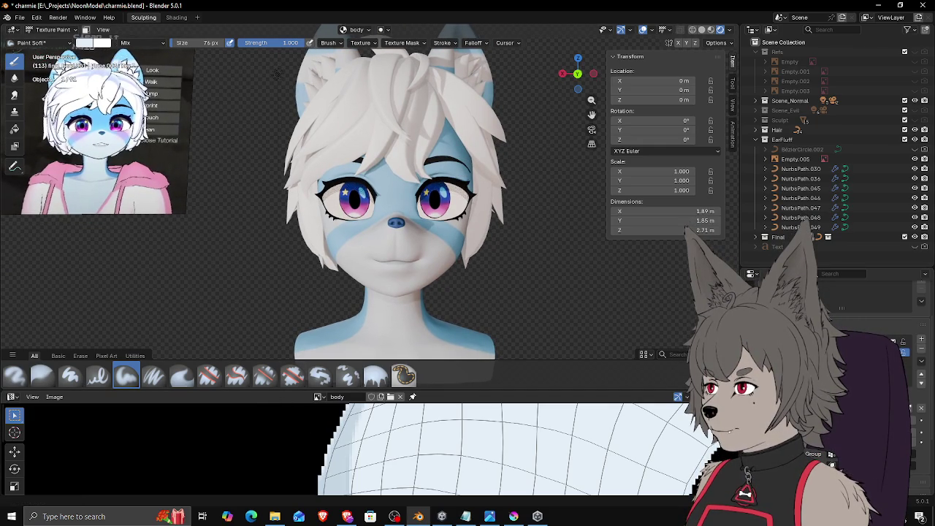
pyautogui.hotkey('alt', 'Tab')
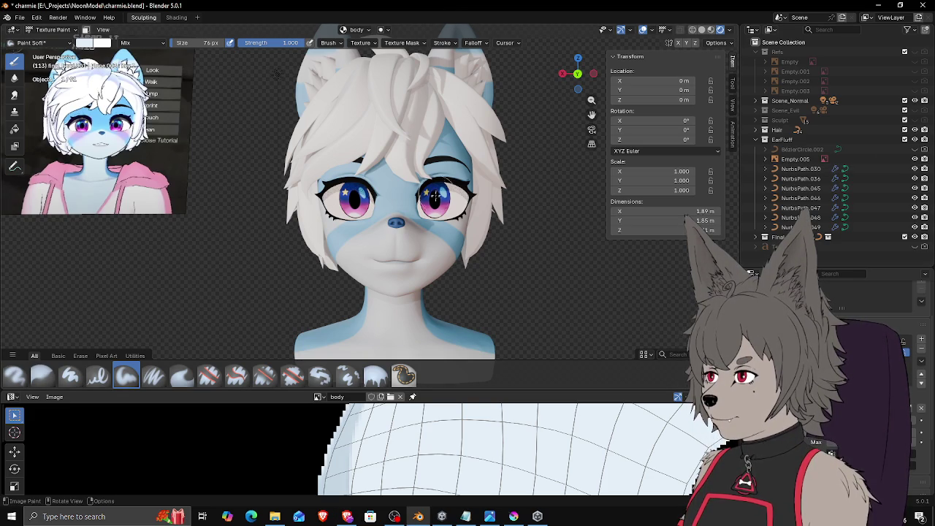
pyautogui.moveTo(422, 196)
pyautogui.mouseDown(button='middle')
pyautogui.moveTo(314, 213)
pyautogui.moveTo(310, 196)
pyautogui.mouseUp(button='middle')
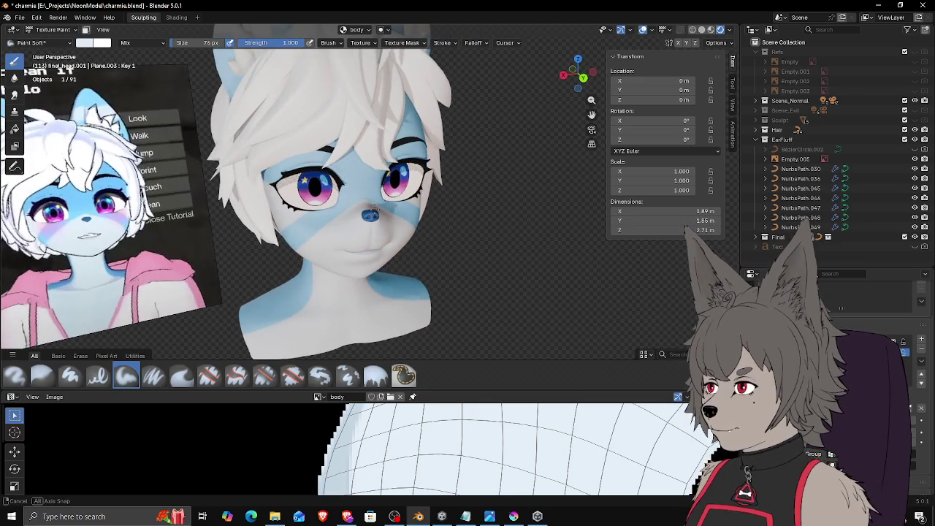
# Step: Choose a pink brush colour and try blush strokes across the cheeks, then undo them
pyautogui.click(84, 42)
pyautogui.moveTo(135, 103); pyautogui.dragTo(135, 97)
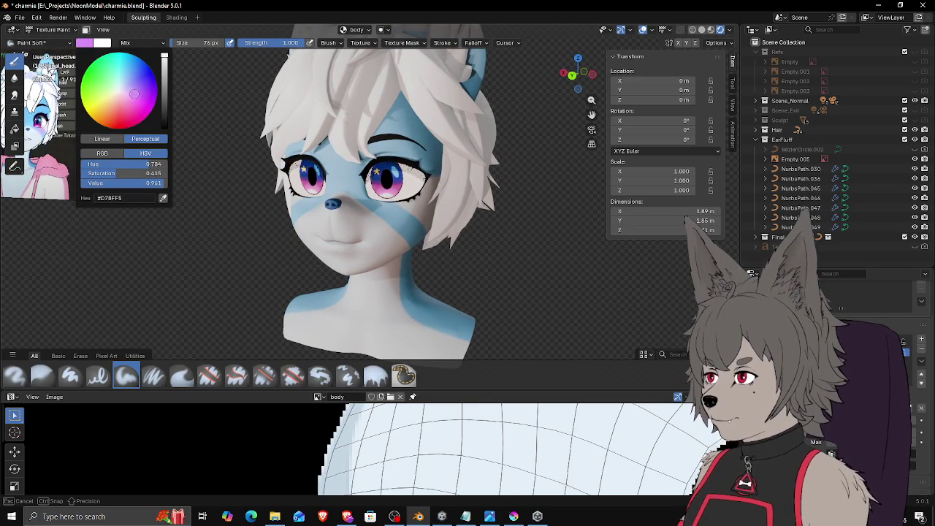
pyautogui.moveTo(297, 216); pyautogui.dragTo(315, 218)
pyautogui.moveTo(362, 219); pyautogui.dragTo(431, 224)
pyautogui.hotkey('ctrl', 'z')
# Step: Orbit to a front view of the face and undo the too-strong pink blush
pyautogui.moveTo(295, 215); pyautogui.dragTo(323, 216)
pyautogui.moveTo(350, 212); pyautogui.dragTo(420, 207)
pyautogui.moveTo(409, 219); pyautogui.dragTo(445, 225, button='middle')
pyautogui.hotkey('ctrl', 'z')
# Step: Set the brush strength to 0.237 and the brush size to about 134 px
pyautogui.hotkey('shift', 'f')
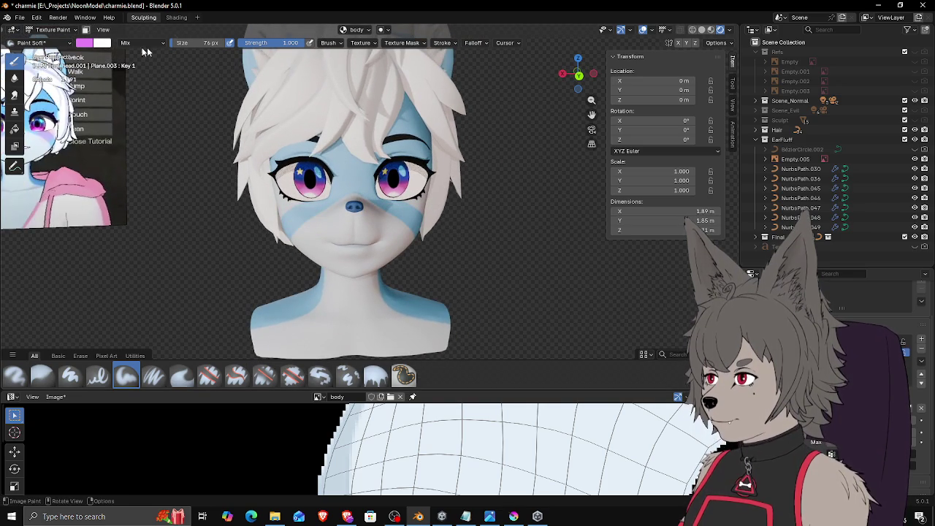
pyautogui.click(351, 212)
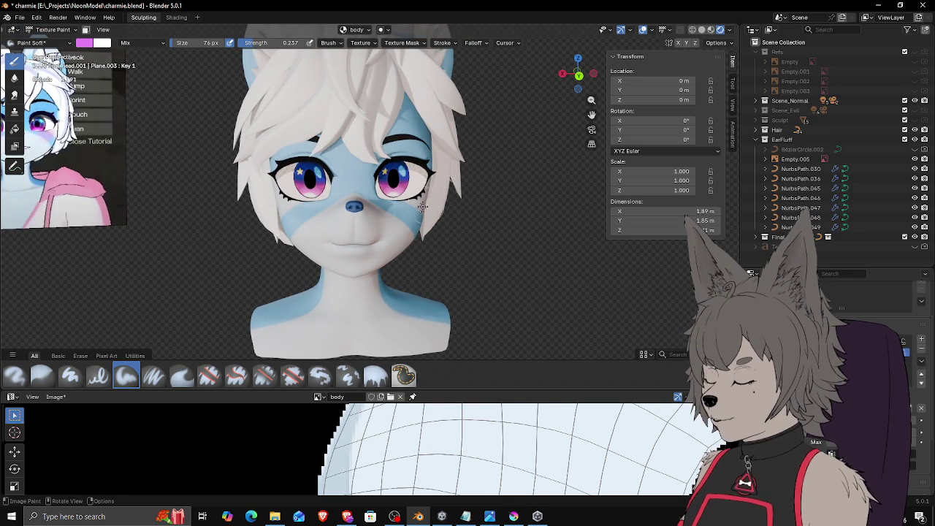
pyautogui.press('f')
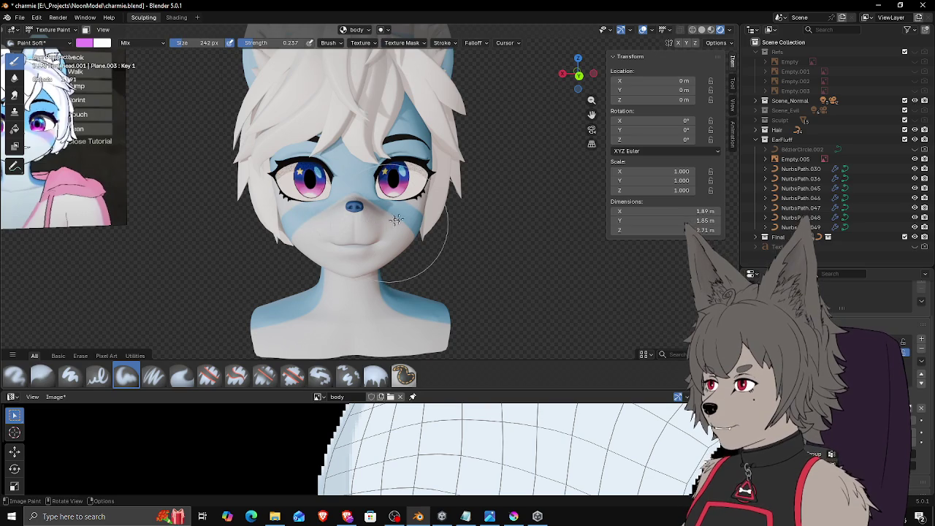
pyautogui.click(396, 217)
pyautogui.press('f')
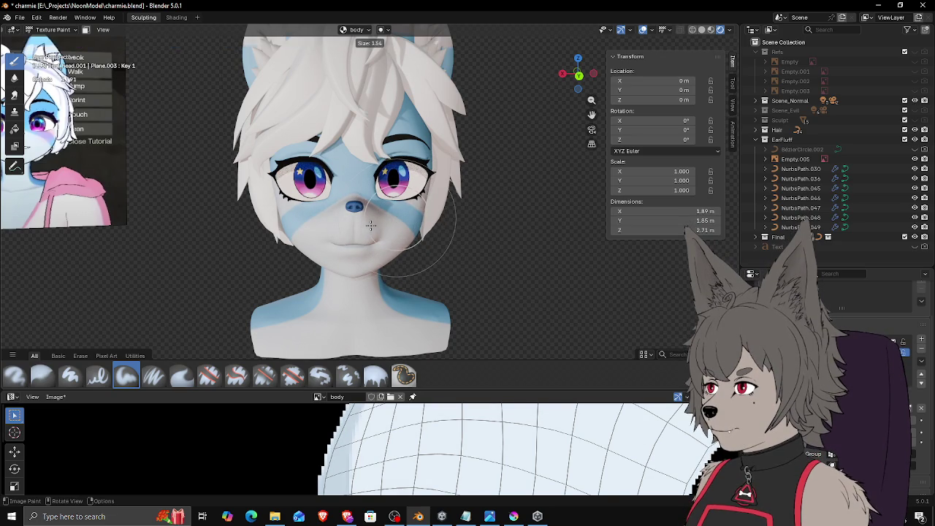
pyautogui.click(387, 182)
# Step: Paint pink blush over the cheek stripes, then move in for a closer, more frontal view
pyautogui.moveTo(388, 182); pyautogui.dragTo(427, 227)
pyautogui.moveTo(430, 226)
pyautogui.mouseDown(button='middle')
pyautogui.moveTo(445, 194)
pyautogui.moveTo(438, 204)
pyautogui.mouseUp(button='middle')
pyautogui.scroll(3, 442, 213)
pyautogui.moveTo(322, 117); pyautogui.dragTo(300, 102, button='middle')
# Step: Switch to a lighter, softer pink (#E580F5) and paint blush across the cheeks
pyautogui.click(84, 42)
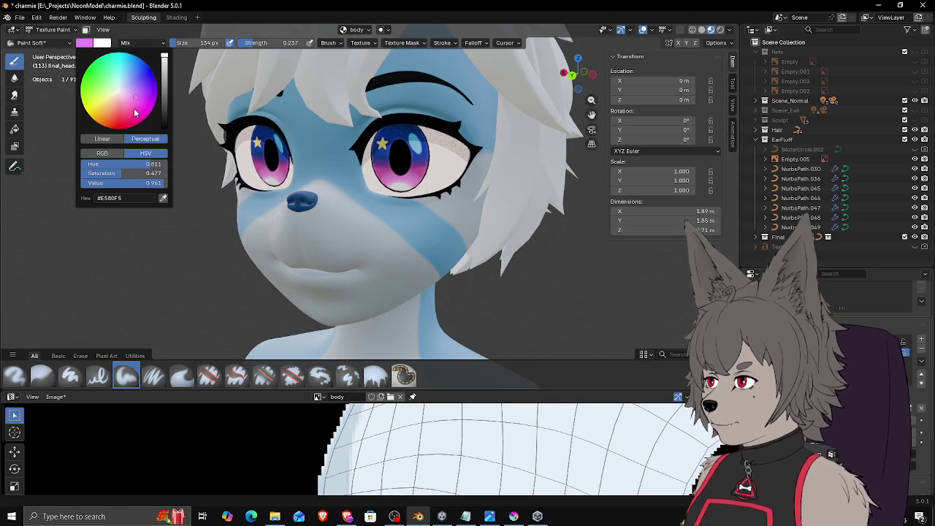
pyautogui.moveTo(140, 103); pyautogui.dragTo(131, 96)
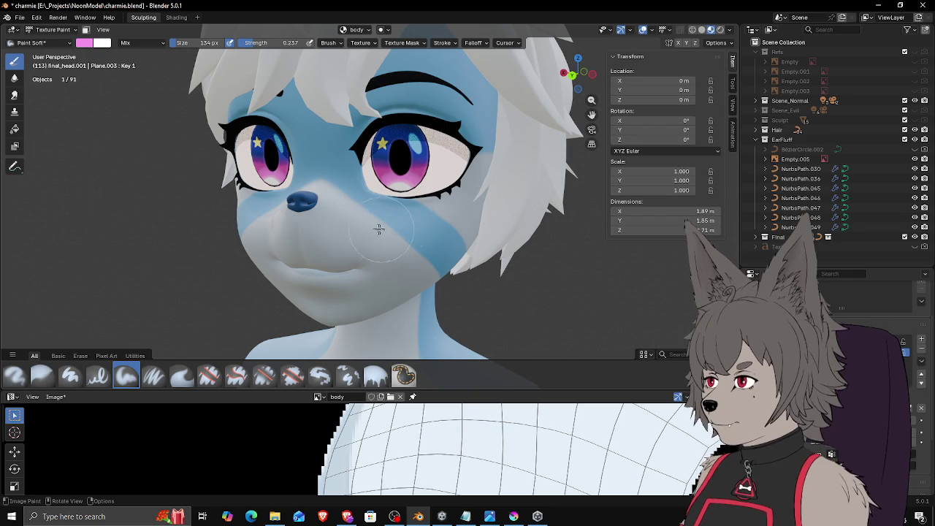
pyautogui.moveTo(422, 214)
pyautogui.mouseDown()
pyautogui.moveTo(442, 194)
pyautogui.moveTo(420, 199)
pyautogui.mouseUp()
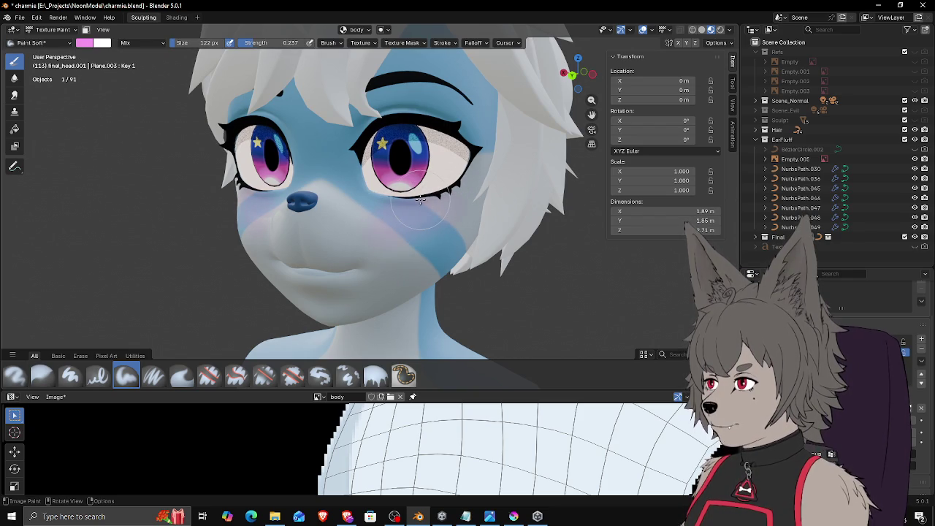
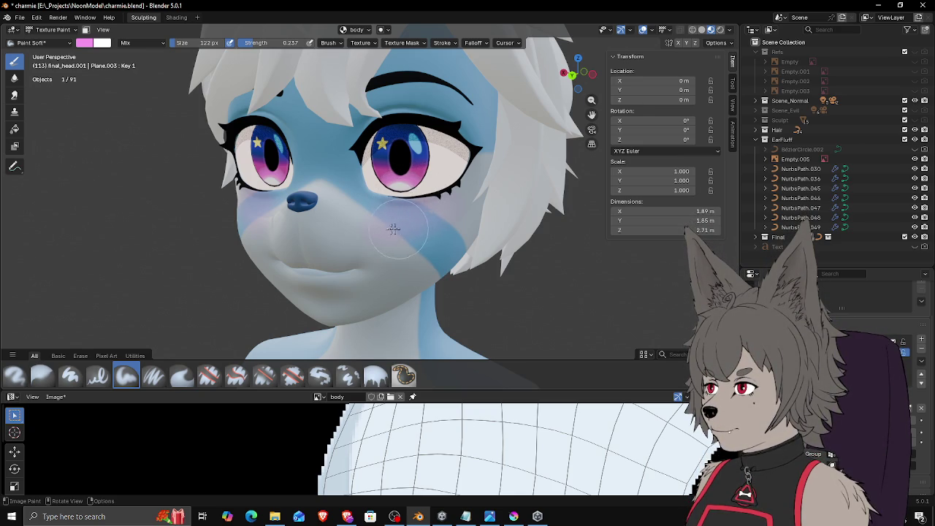
# Step: Turn the view toward the fox face, save charmie.blend, and switch over to File Explorer
pyautogui.moveTo(399, 219); pyautogui.dragTo(406, 219, button='middle')
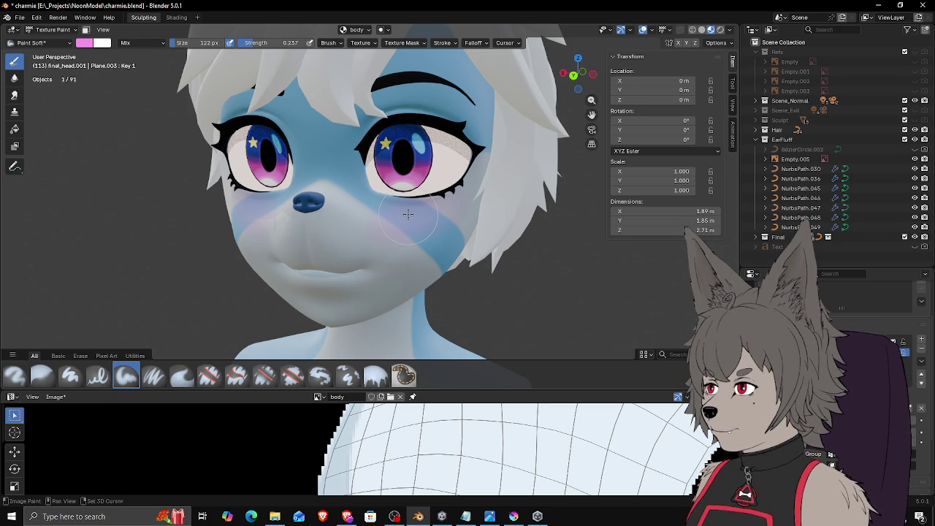
pyautogui.moveTo(408, 214); pyautogui.dragTo(416, 208, button='middle')
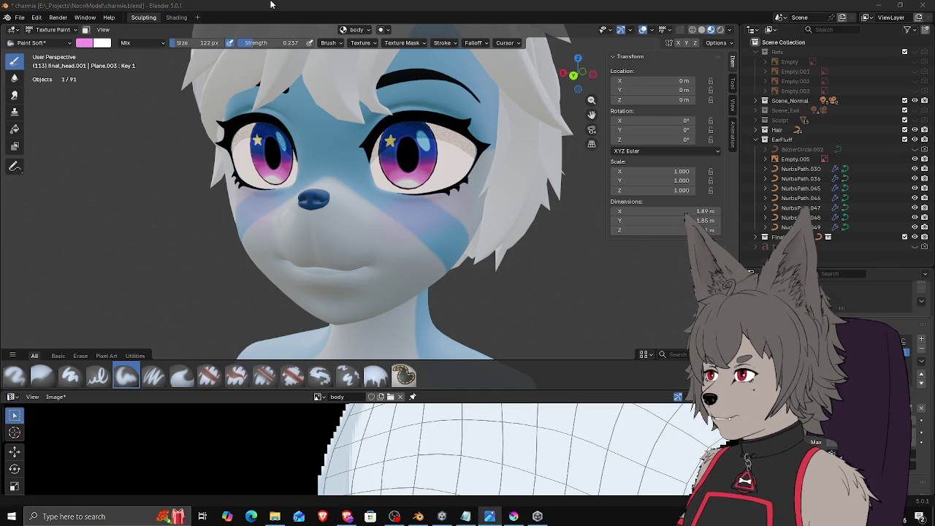
pyautogui.click(175, 130)
pyautogui.hotkey('ctrl', 's')
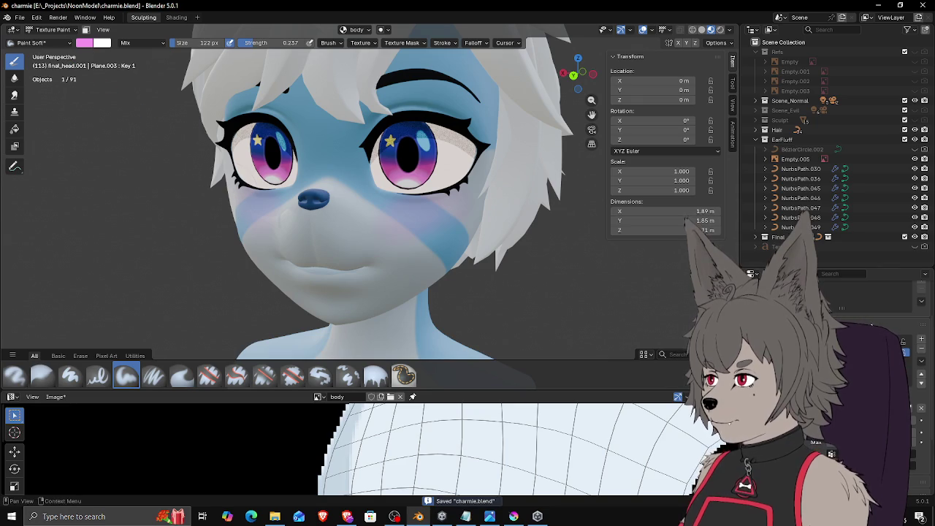
pyautogui.hotkey('alt', 'Tab')
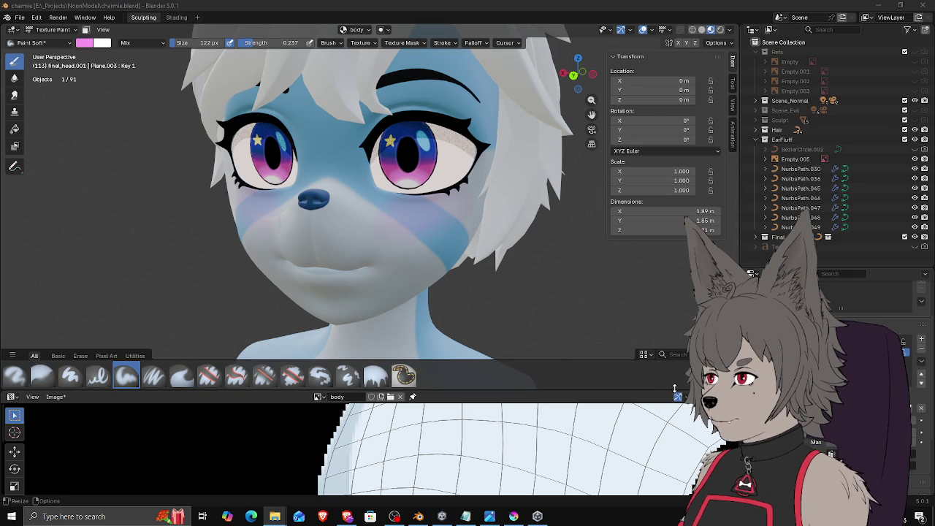
pyautogui.click(908, 516)
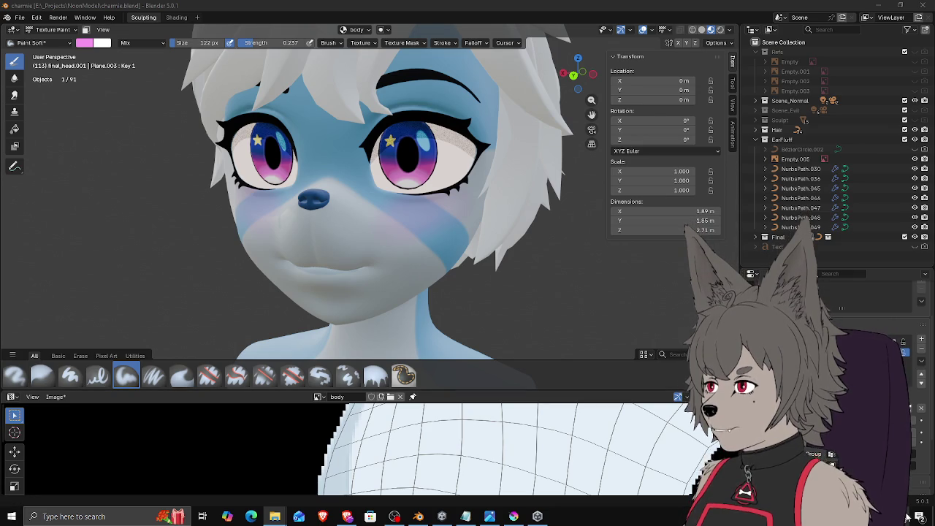
pyautogui.click(895, 187)
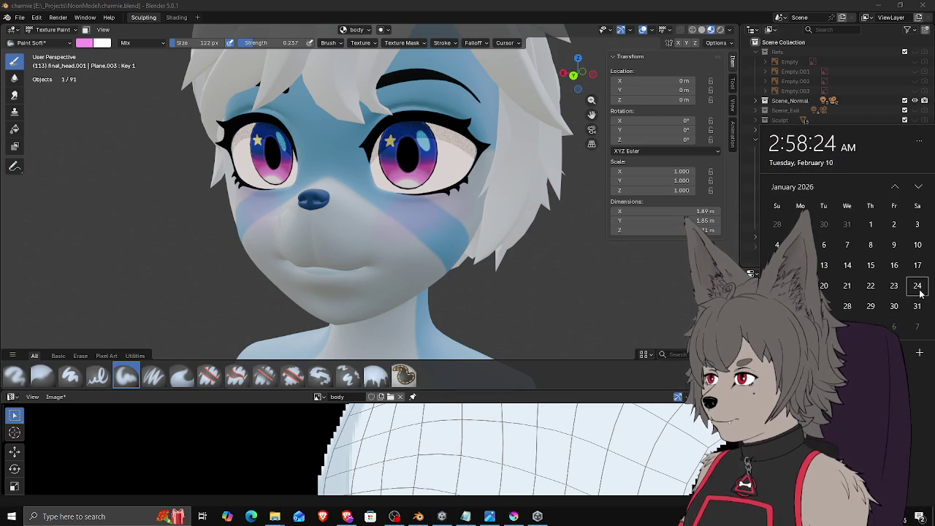
pyautogui.click(918, 187)
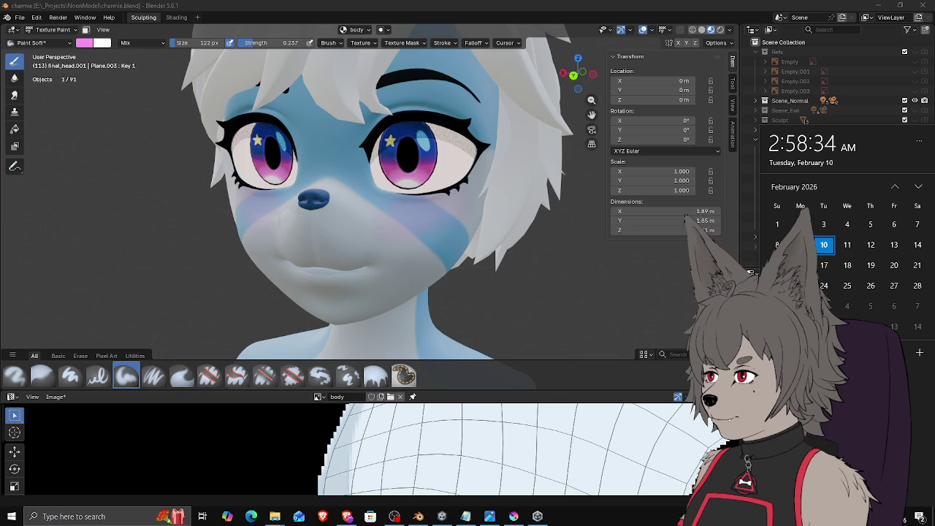
pyautogui.click(275, 516)
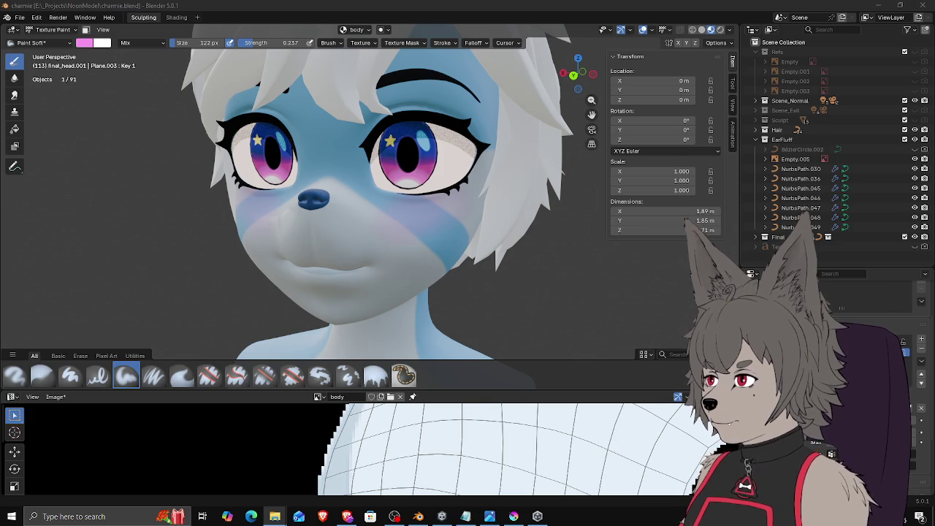
pyautogui.click(900, 516)
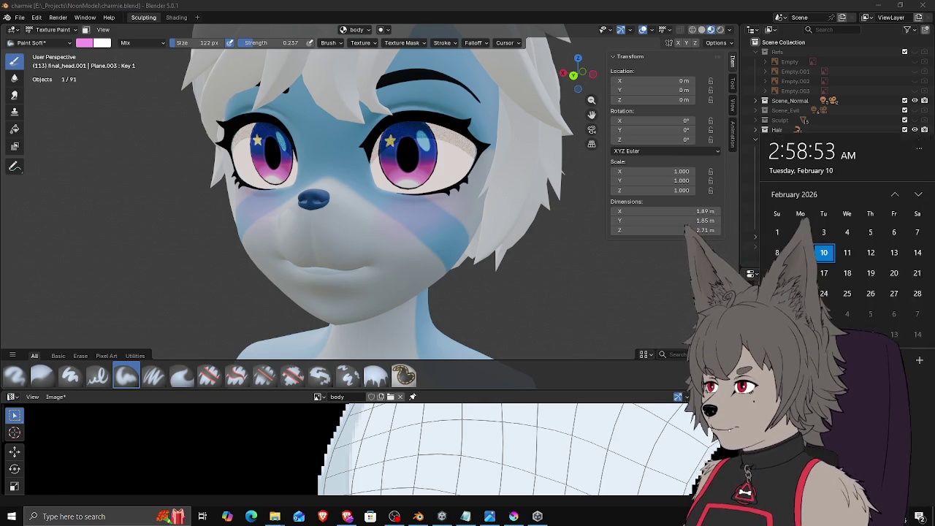
pyautogui.click(895, 188)
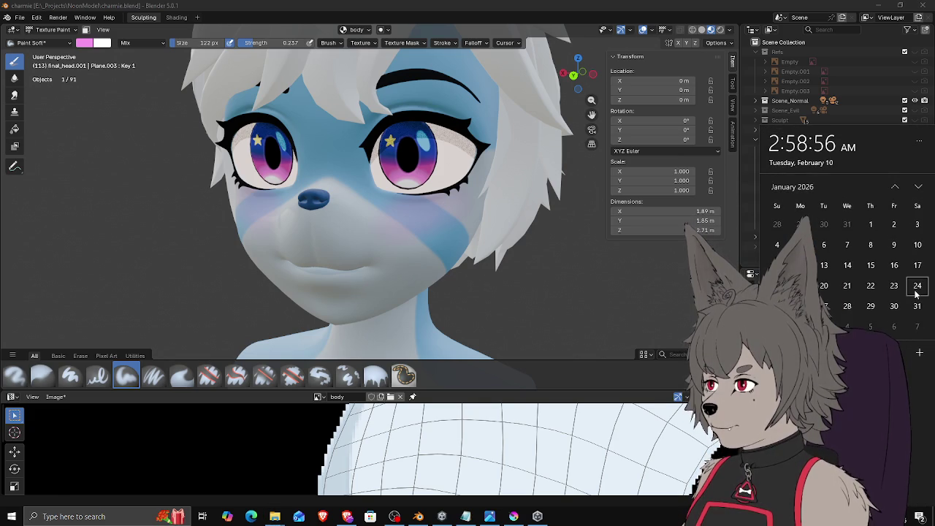
pyautogui.click(918, 187)
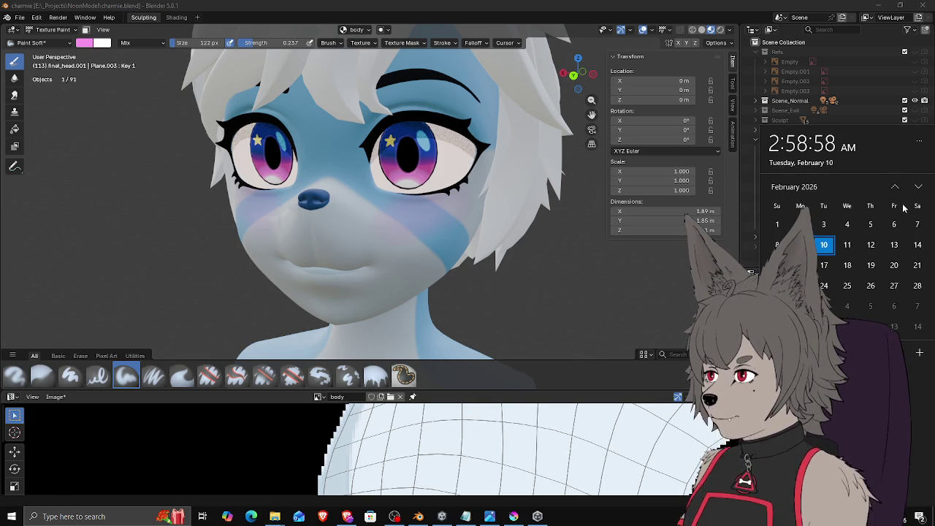
pyautogui.press('Escape')
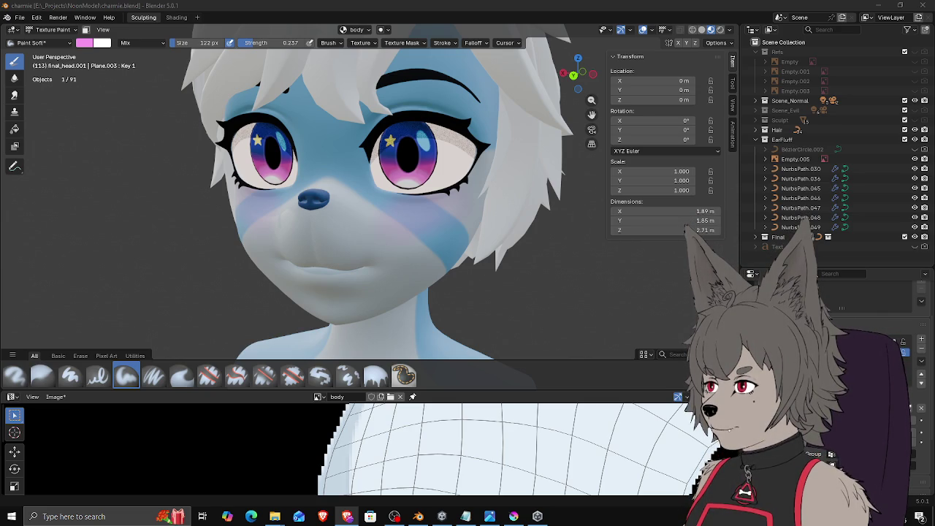
# Step: Orbit and zoom around the fox head bust to inspect it from several angles
pyautogui.moveTo(409, 175)
pyautogui.mouseDown(button='middle')
pyautogui.moveTo(426, 170)
pyautogui.moveTo(439, 188)
pyautogui.mouseUp(button='middle')
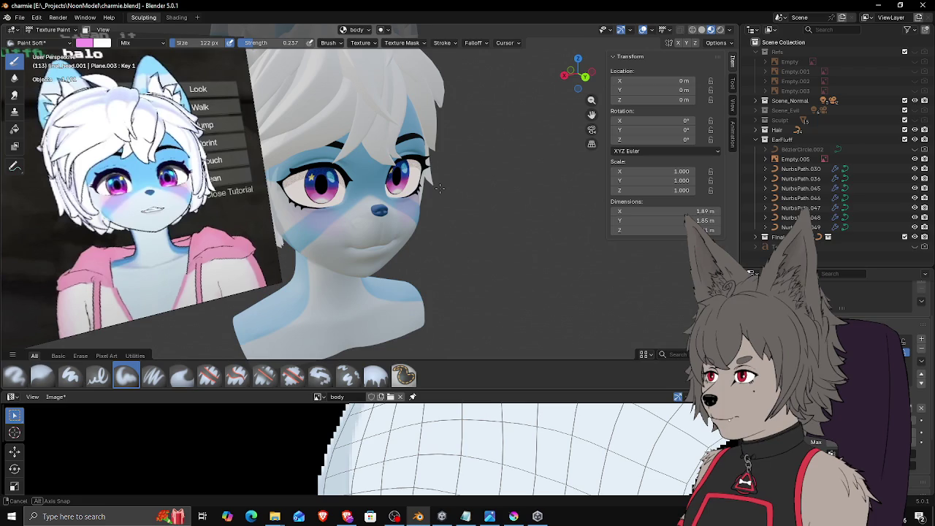
pyautogui.moveTo(439, 189); pyautogui.dragTo(374, 165, button='middle')
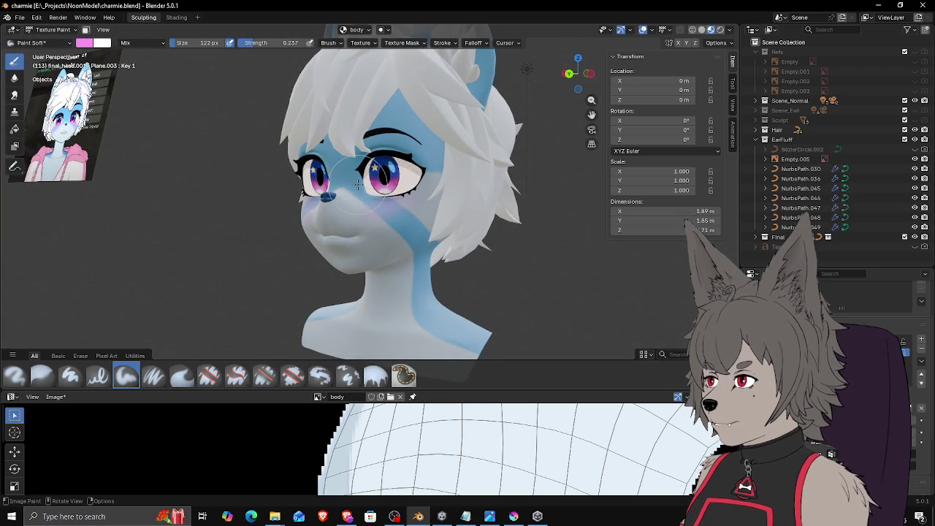
pyautogui.moveTo(357, 185)
pyautogui.mouseDown(button='middle')
pyautogui.moveTo(443, 214)
pyautogui.moveTo(393, 188)
pyautogui.mouseUp(button='middle')
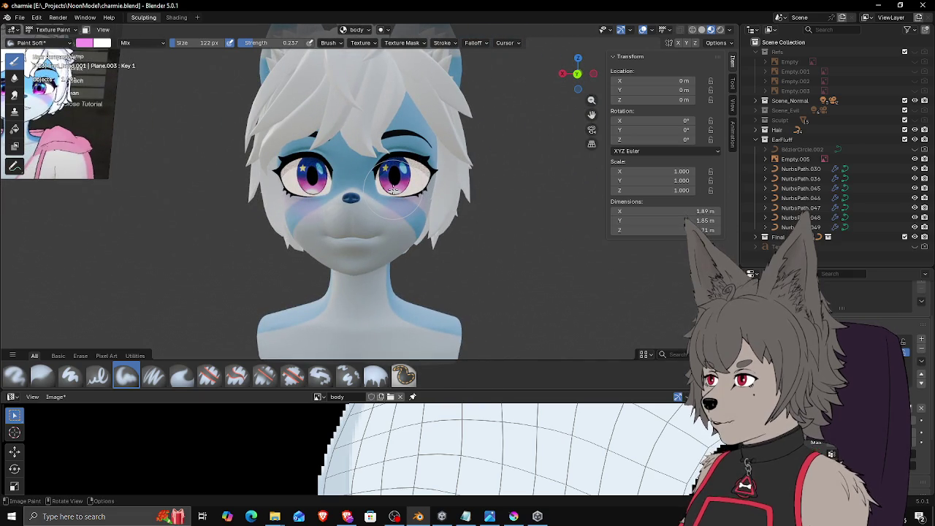
pyautogui.moveTo(393, 188)
pyautogui.keyDown('shift'); pyautogui.mouseDown(button='middle')
pyautogui.moveTo(419, 197)
pyautogui.moveTo(436, 162)
pyautogui.mouseUp(button='middle'); pyautogui.keyUp('shift')
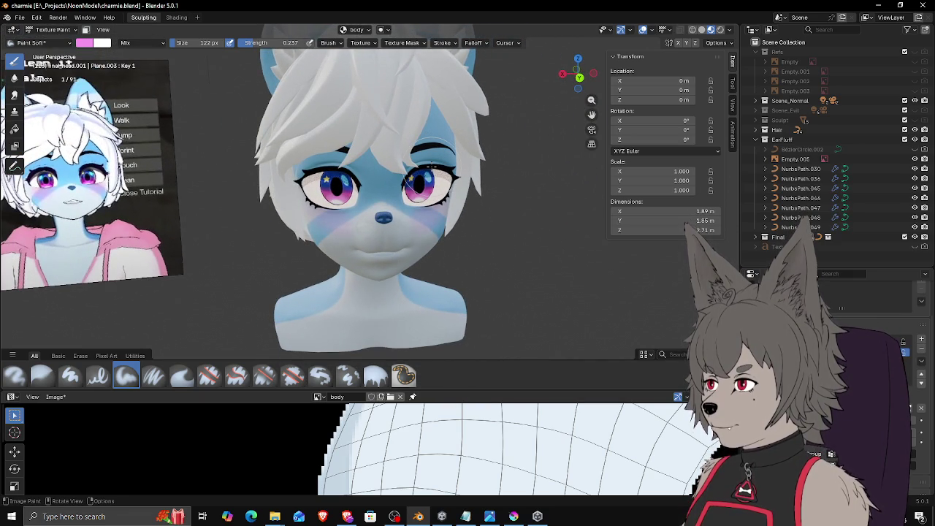
pyautogui.moveTo(388, 265); pyautogui.dragTo(373, 258, button='middle')
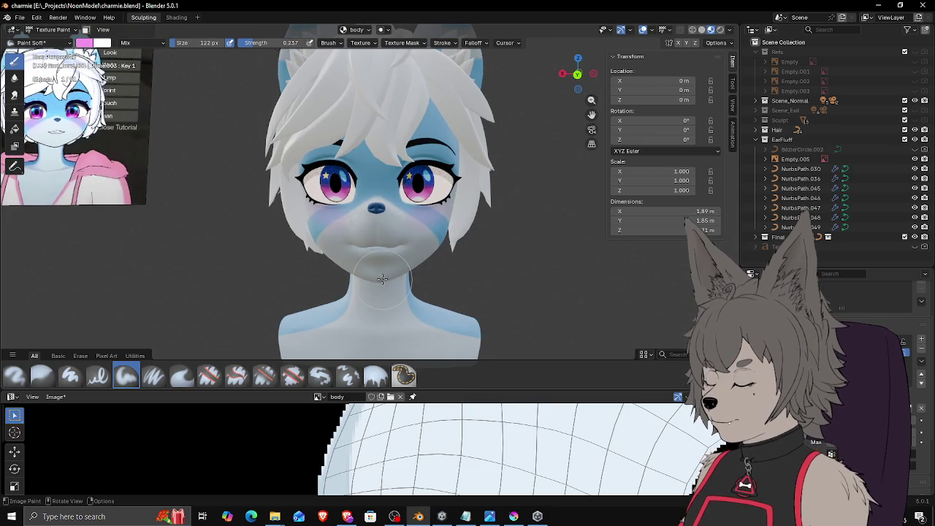
pyautogui.scroll(-2, 383, 274)
pyautogui.scroll(-2, 383, 273)
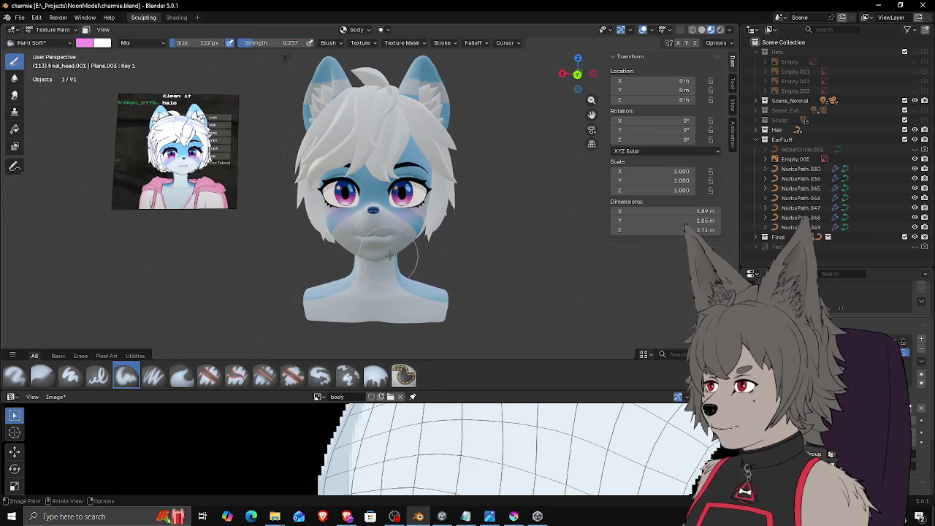
pyautogui.moveTo(427, 241)
pyautogui.mouseDown(button='middle')
pyautogui.moveTo(432, 228)
pyautogui.moveTo(402, 225)
pyautogui.mouseUp(button='middle')
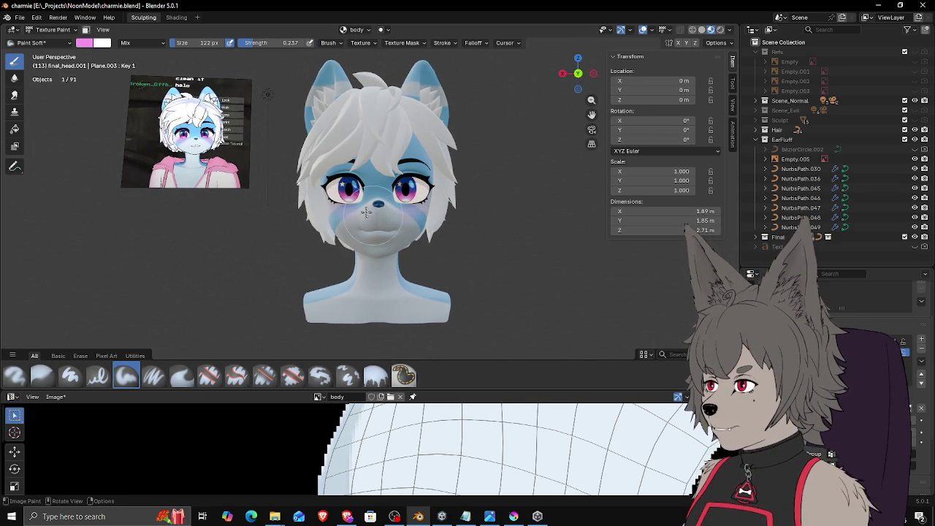
pyautogui.moveTo(369, 186)
pyautogui.mouseDown(button='middle')
pyautogui.moveTo(379, 151)
pyautogui.moveTo(400, 198)
pyautogui.mouseUp(button='middle')
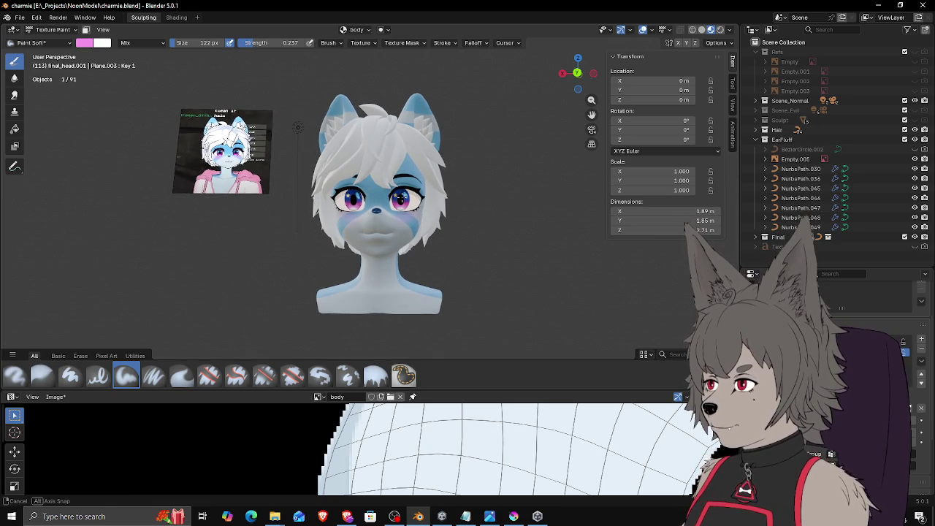
pyautogui.moveTo(400, 198)
pyautogui.mouseDown(button='middle')
pyautogui.moveTo(487, 203)
pyautogui.moveTo(381, 197)
pyautogui.moveTo(355, 166)
pyautogui.mouseUp(button='middle')
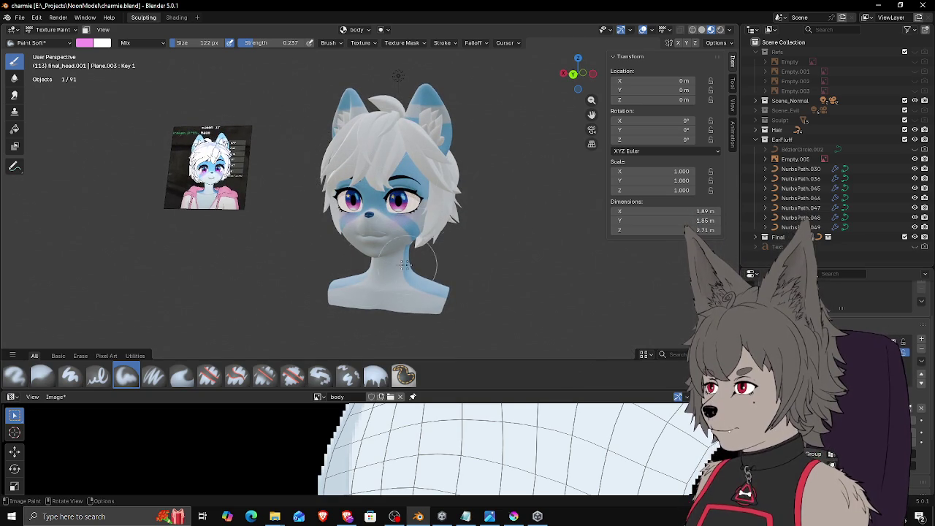
pyautogui.moveTo(358, 142); pyautogui.dragTo(524, 184, button='middle')
# Step: Snap to the front view and compare the head against the nonsketch.png reference
pyautogui.press('ctrl+KP_1')
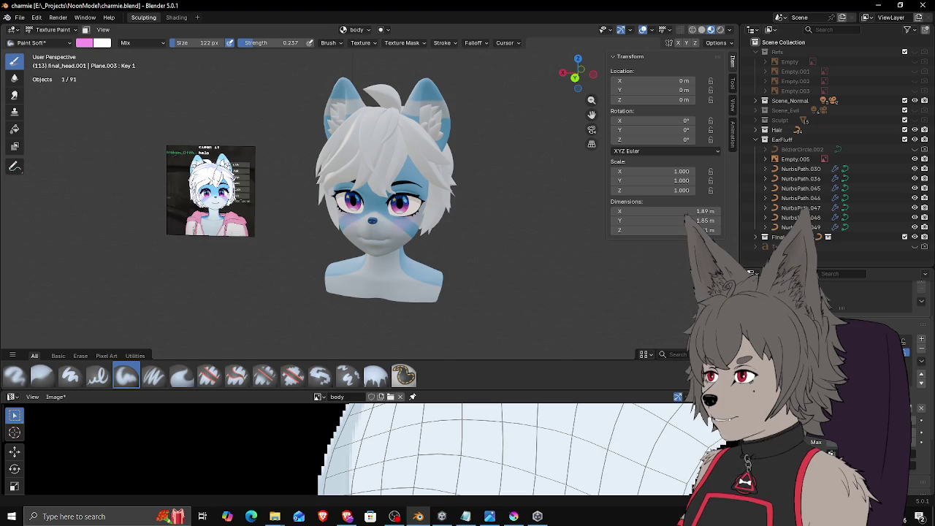
pyautogui.hotkey('alt', 'Tab')
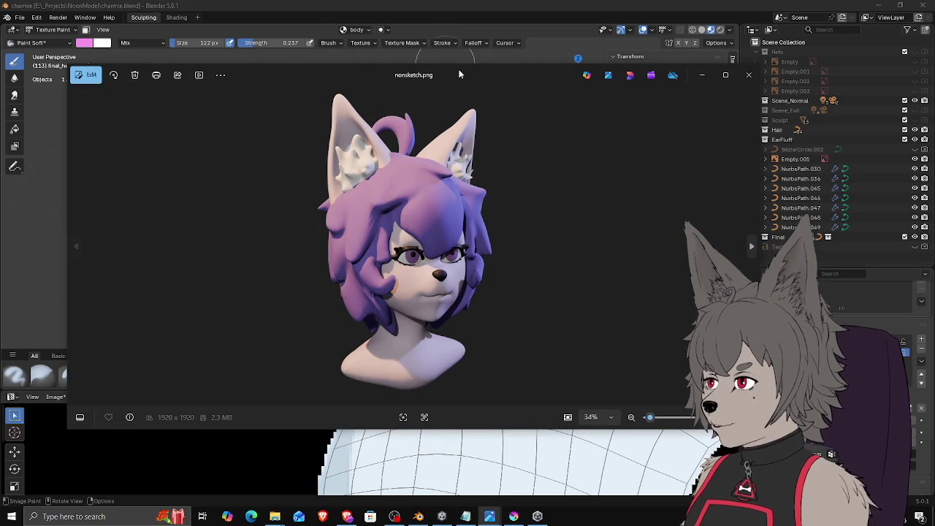
pyautogui.moveTo(409, 241)
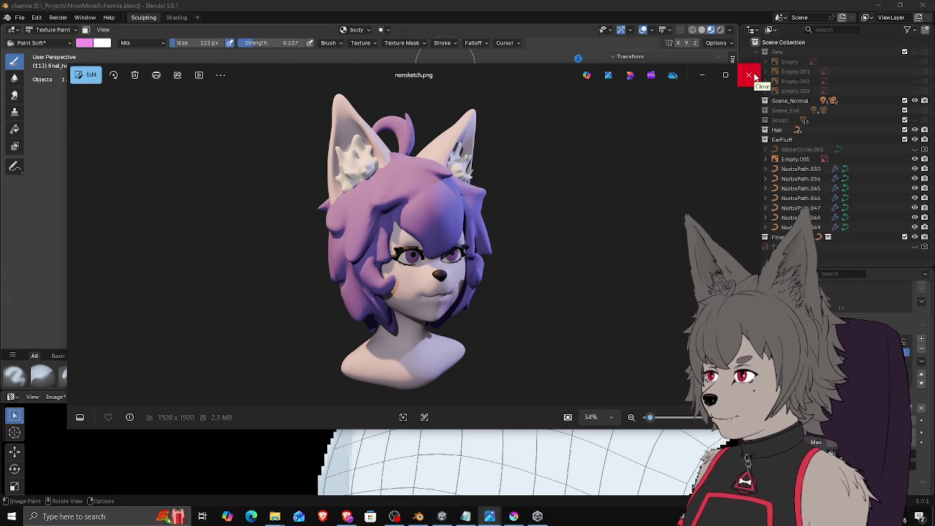
pyautogui.click(752, 76)
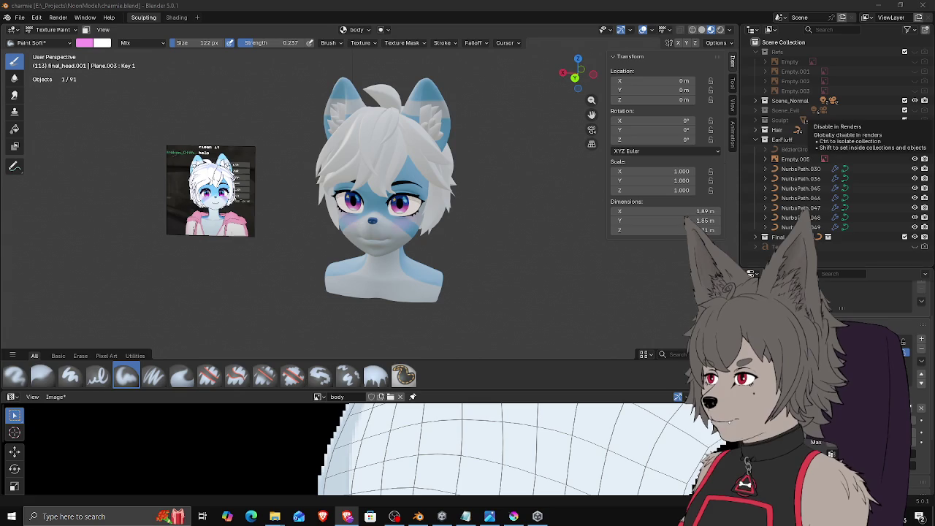
# Step: Orbit the fox head to a three-quarter side view
pyautogui.moveTo(358, 189); pyautogui.dragTo(376, 201, button='middle')
# Step: Frame the face frontally and enlarge the paint brush to 170 px
pyautogui.scroll(5, 377, 200)
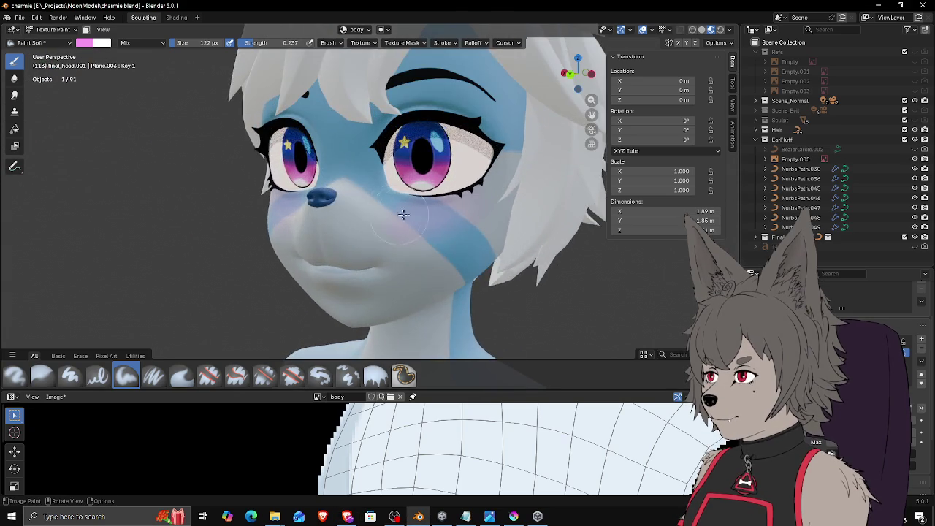
pyautogui.scroll(1, 424, 209)
pyautogui.moveTo(405, 207); pyautogui.dragTo(408, 179, button='middle')
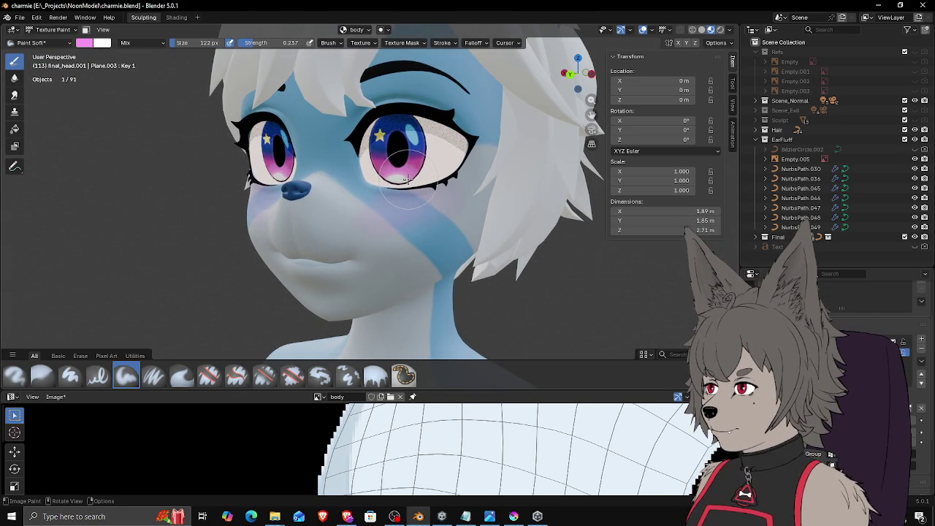
pyautogui.moveTo(408, 177)
pyautogui.mouseDown(button='middle')
pyautogui.moveTo(421, 166)
pyautogui.moveTo(453, 204)
pyautogui.moveTo(399, 241)
pyautogui.mouseUp(button='middle')
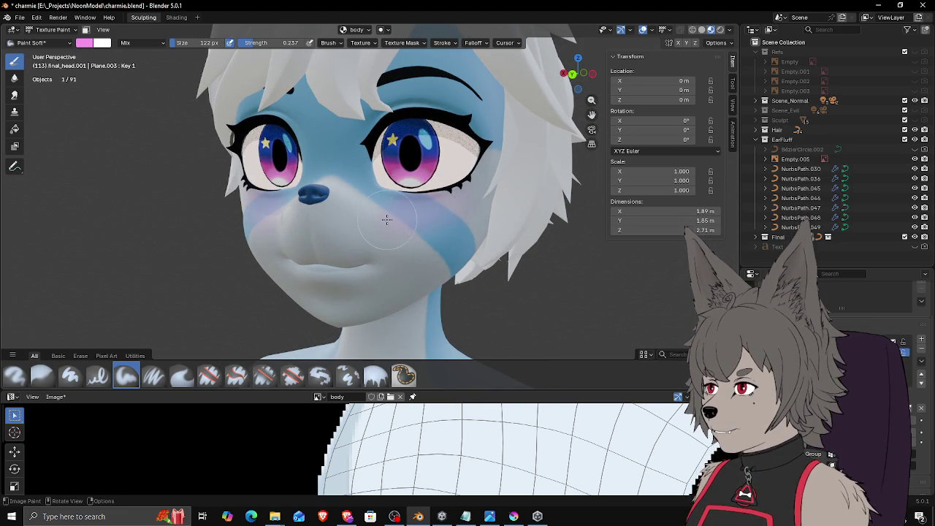
pyautogui.press('f')
pyautogui.click(408, 217)
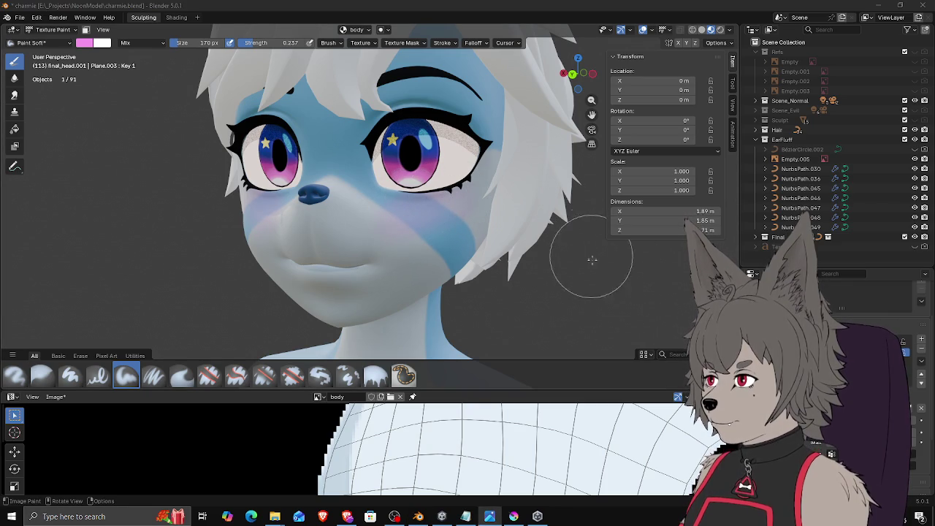
# Step: Resize the brush to 112 px, then 154 px, for pink blush below the eye
pyautogui.moveTo(453, 237); pyautogui.dragTo(420, 218, button='middle')
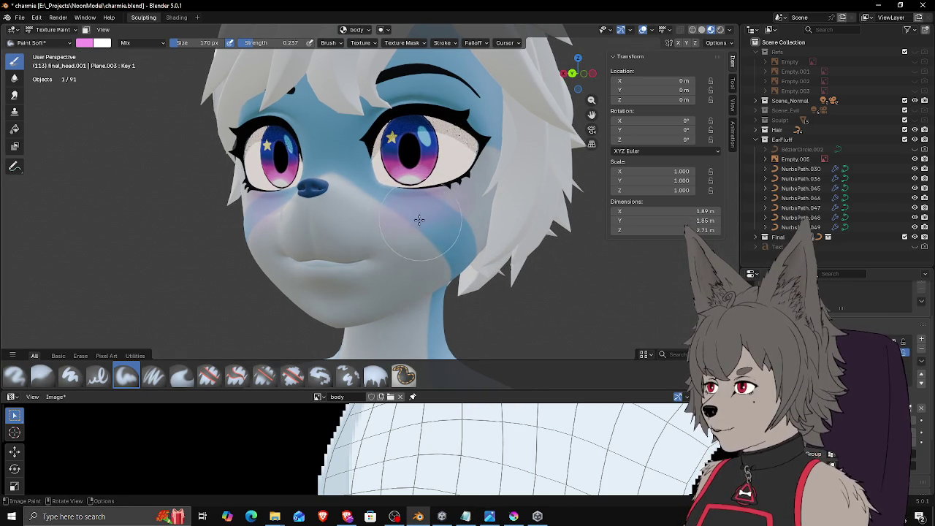
pyautogui.press('f')
pyautogui.click(411, 223)
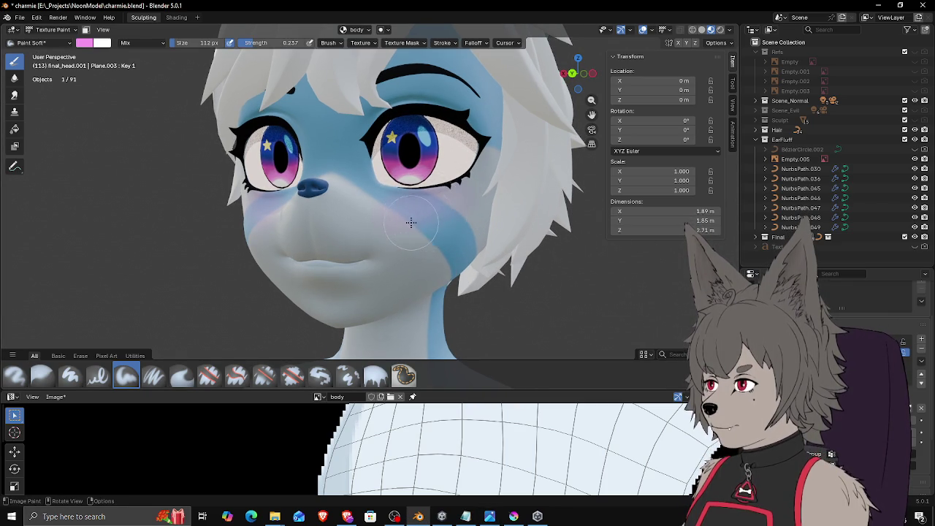
pyautogui.moveTo(411, 222); pyautogui.dragTo(439, 205, button='middle')
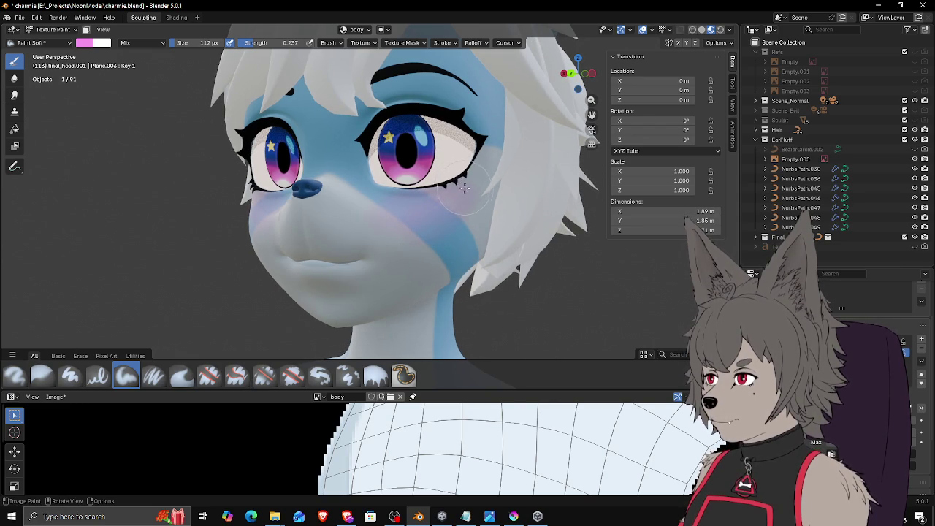
pyautogui.press('f')
pyautogui.click(439, 210)
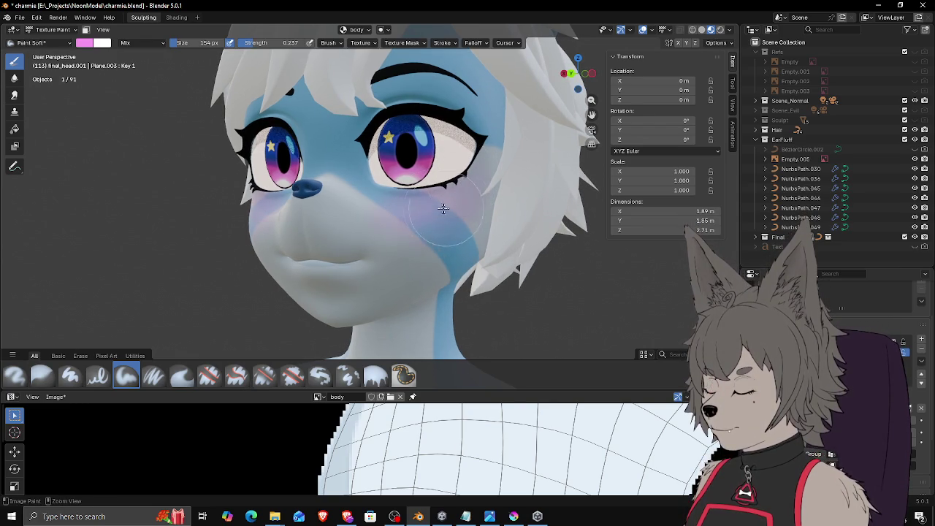
pyautogui.moveTo(450, 184)
pyautogui.mouseDown(button='middle')
pyautogui.moveTo(491, 221)
pyautogui.moveTo(476, 207)
pyautogui.moveTo(401, 219)
pyautogui.mouseUp(button='middle')
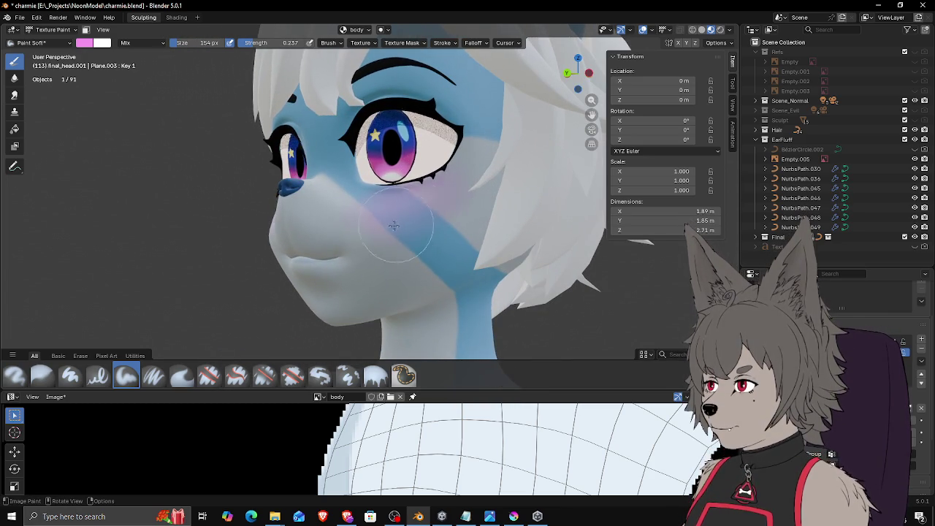
pyautogui.moveTo(440, 190)
pyautogui.mouseDown(button='middle')
pyautogui.moveTo(499, 184)
pyautogui.moveTo(473, 184)
pyautogui.moveTo(511, 194)
pyautogui.mouseUp(button='middle')
pyautogui.scroll(-5, 497, 190)
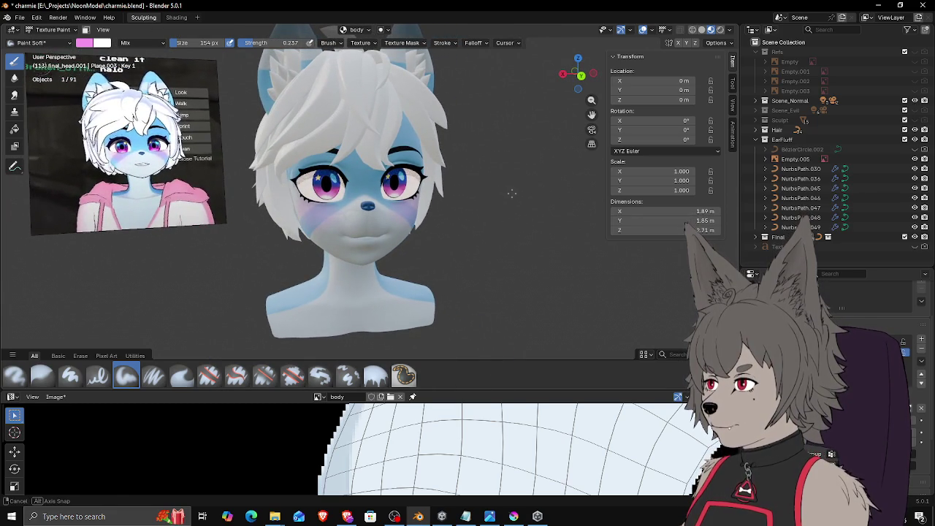
# Step: Set the pink brush strength to 0.101
pyautogui.scroll(2, 501, 187)
pyautogui.scroll(1, 480, 183)
pyautogui.scroll(2, 453, 205)
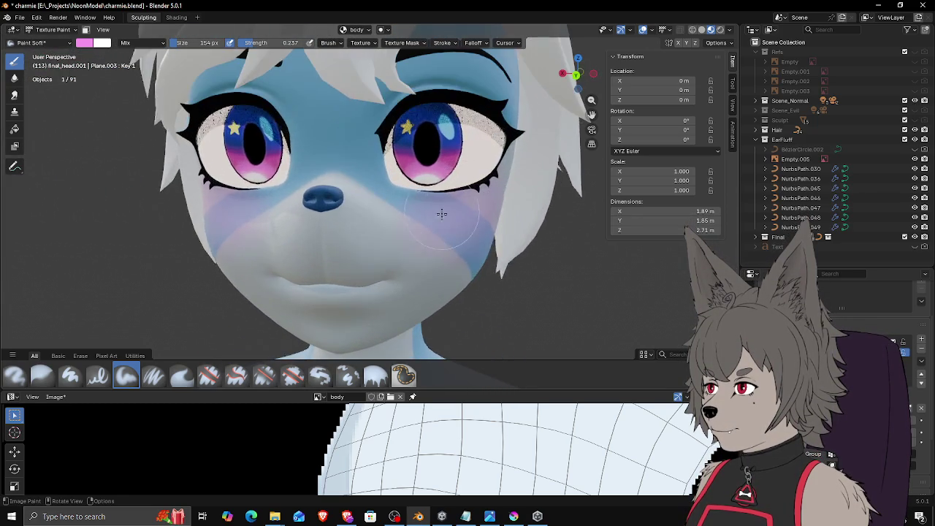
pyautogui.moveTo(442, 211); pyautogui.dragTo(440, 228, button='middle')
pyautogui.hotkey('shift', 'f')
pyautogui.click(474, 196)
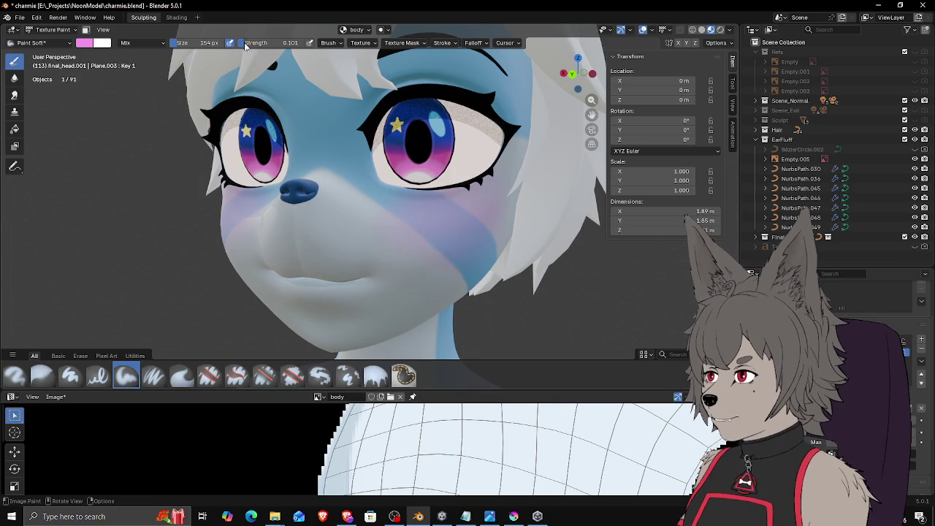
# Step: Switch the viewport to Rendered shading and shrink the brush to 96 px
pyautogui.moveTo(473, 200)
pyautogui.mouseDown(button='middle')
pyautogui.moveTo(504, 205)
pyautogui.moveTo(449, 212)
pyautogui.mouseUp(button='middle')
pyautogui.scroll(-3, 509, 205)
pyautogui.scroll(-3, 478, 204)
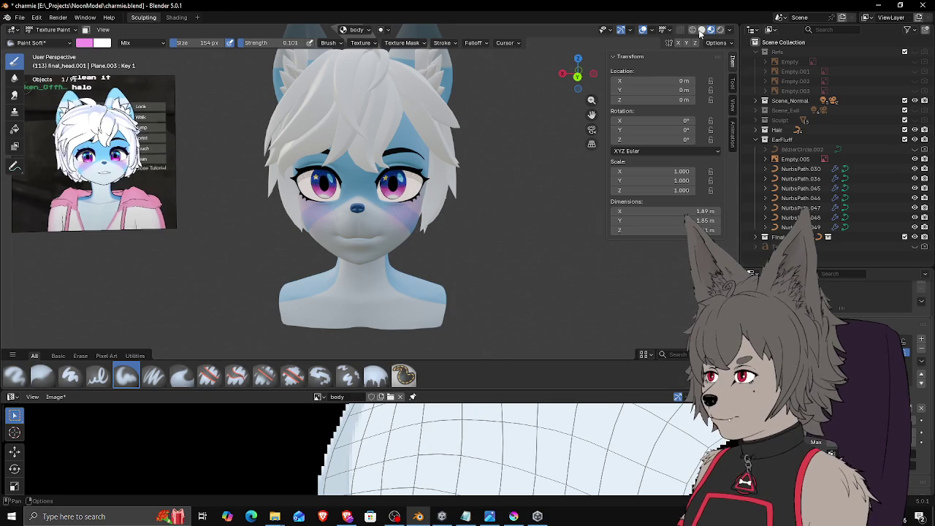
pyautogui.click(721, 33)
pyautogui.moveTo(506, 158); pyautogui.dragTo(506, 159, button='middle')
pyautogui.moveTo(443, 263)
pyautogui.mouseDown(button='middle')
pyautogui.moveTo(456, 260)
pyautogui.moveTo(413, 263)
pyautogui.moveTo(488, 260)
pyautogui.moveTo(448, 245)
pyautogui.moveTo(422, 248)
pyautogui.mouseUp(button='middle')
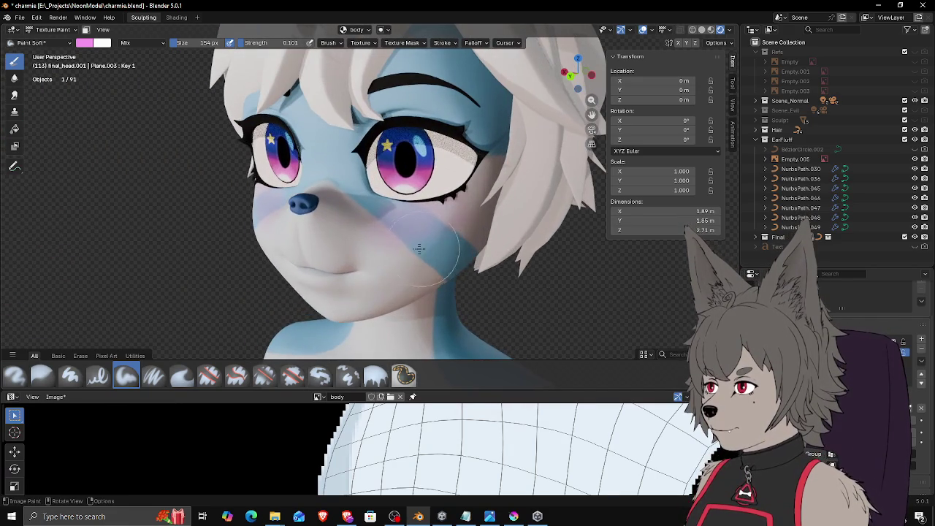
pyautogui.moveTo(436, 231)
pyautogui.keyDown('ctrl'); pyautogui.mouseDown(button='middle')
pyautogui.moveTo(439, 239)
pyautogui.moveTo(409, 241)
pyautogui.moveTo(431, 245)
pyautogui.mouseUp(button='middle'); pyautogui.keyUp('ctrl')
pyautogui.press('f')
pyautogui.click(393, 236)
# Step: Raise the brush strength to 0.237 from a frontal view of the bust
pyautogui.scroll(1, 428, 215)
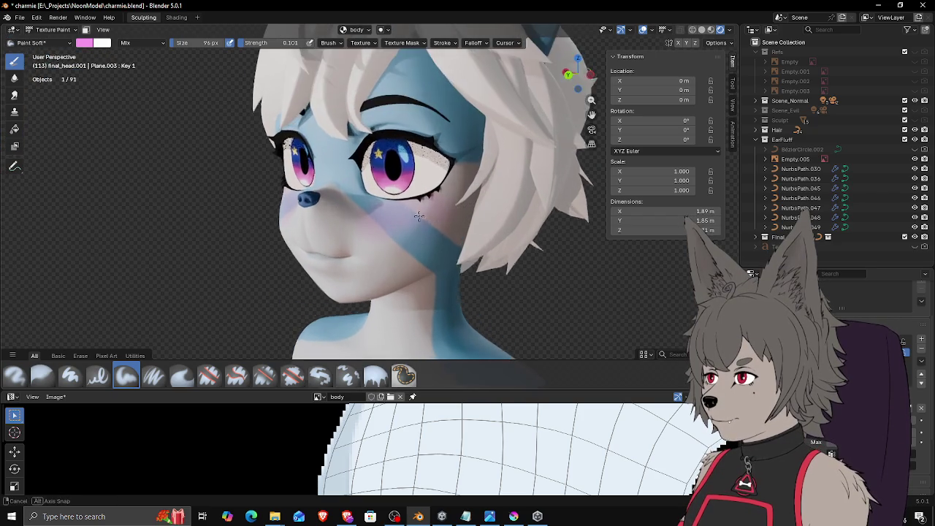
pyautogui.scroll(2, 427, 223)
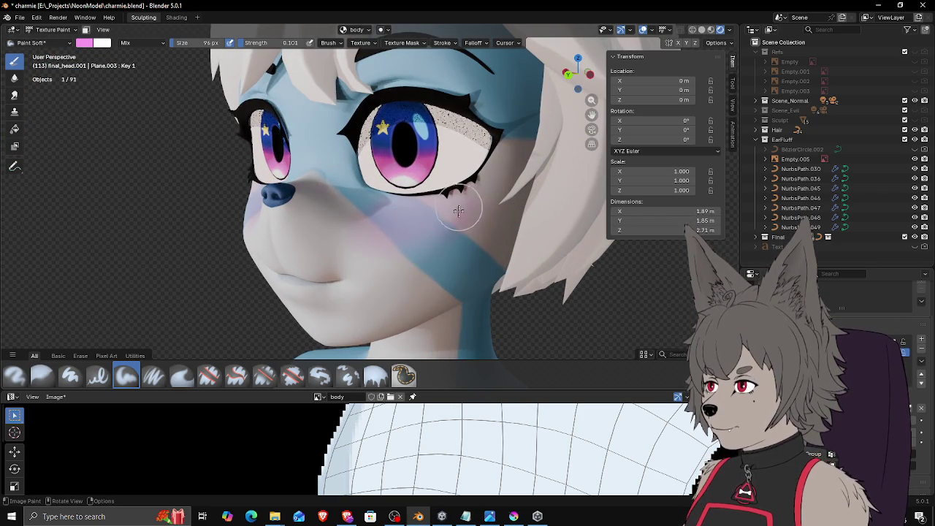
pyautogui.scroll(-3, 397, 254)
pyautogui.moveTo(398, 254)
pyautogui.mouseDown(button='middle')
pyautogui.moveTo(485, 279)
pyautogui.moveTo(439, 261)
pyautogui.mouseUp(button='middle')
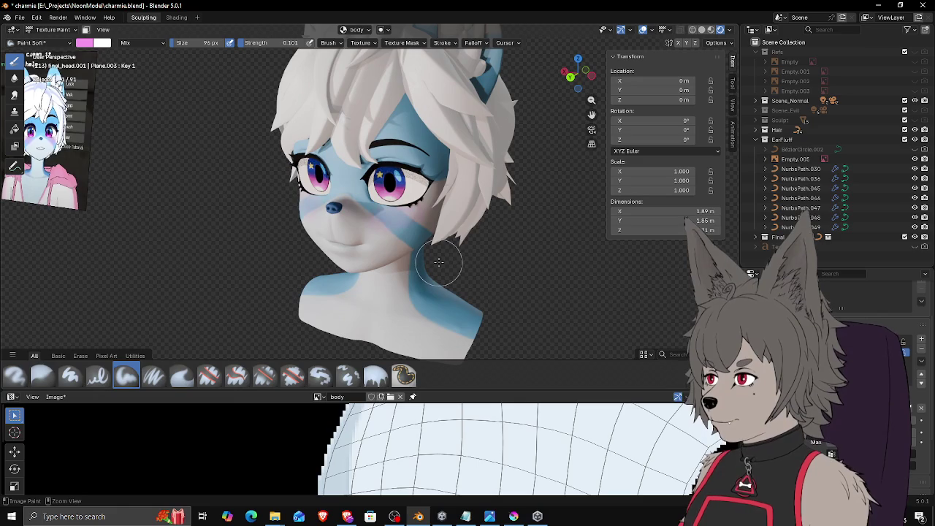
pyautogui.scroll(2, 439, 252)
pyautogui.scroll(2, 440, 226)
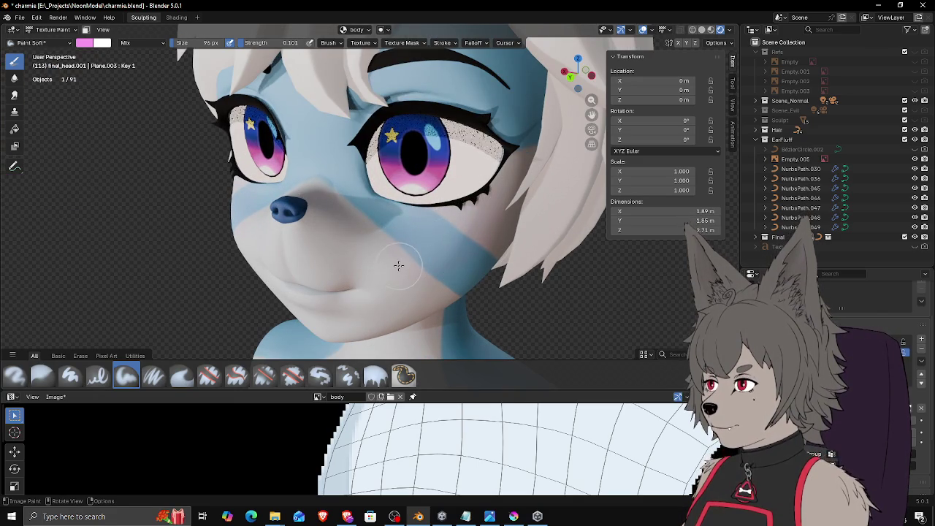
pyautogui.hotkey('shift', 'f')
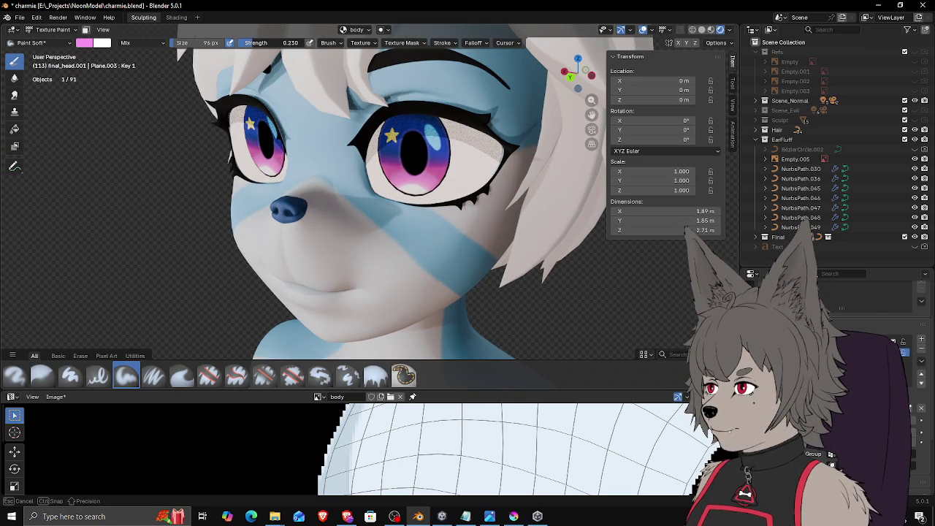
pyautogui.click(370, 126)
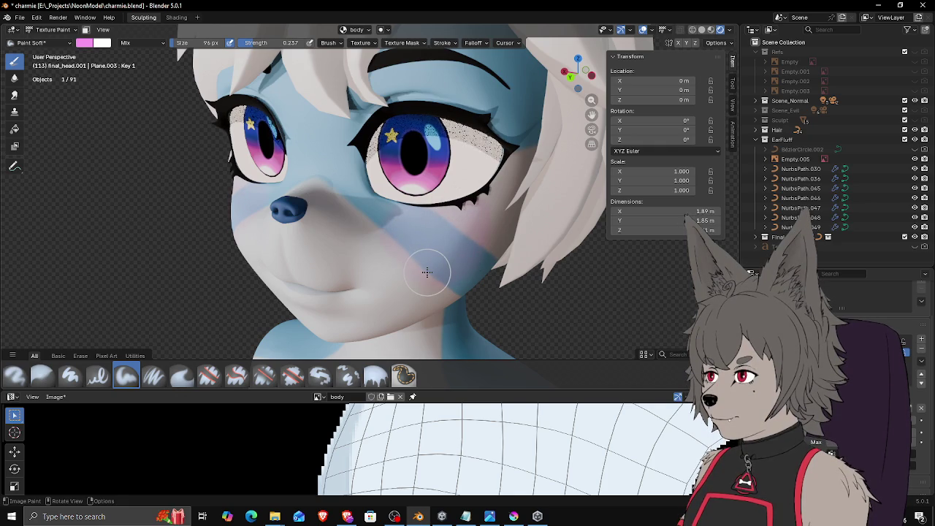
# Step: Layer more blush across the cheeks while orbiting, then enlarge the brush to 184 px
pyautogui.scroll(-5, 457, 217)
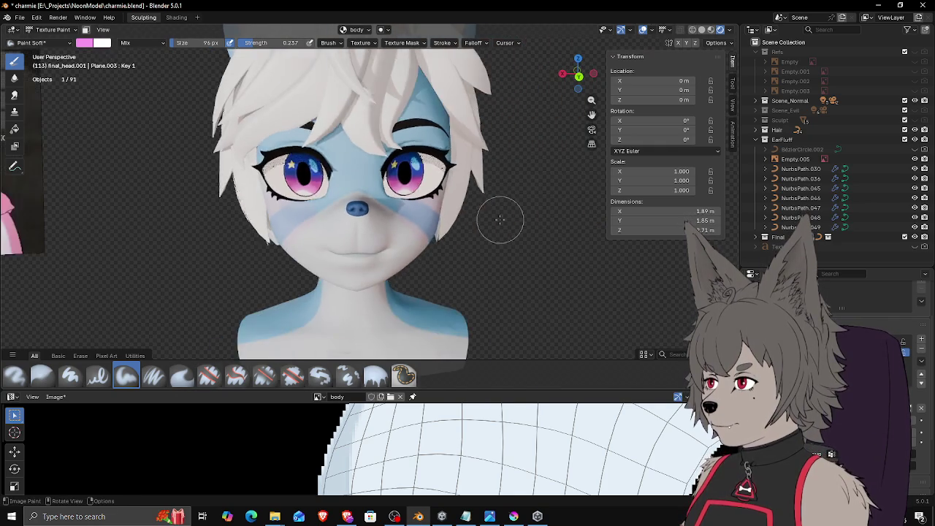
pyautogui.moveTo(473, 222); pyautogui.dragTo(415, 210, button='middle')
pyautogui.scroll(4, 433, 208)
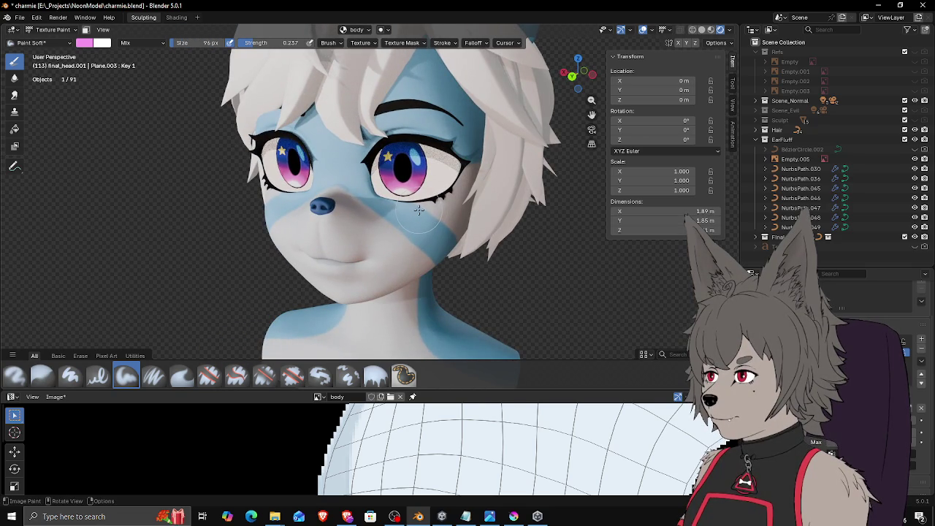
pyautogui.moveTo(431, 208); pyautogui.dragTo(421, 205, button='middle')
pyautogui.scroll(1, 422, 205)
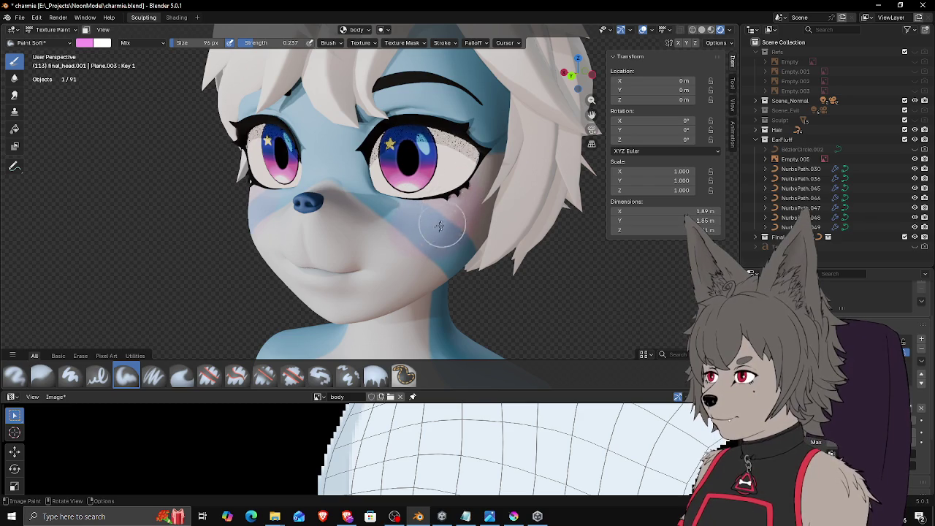
pyautogui.scroll(-3, 441, 237)
pyautogui.moveTo(442, 245); pyautogui.dragTo(448, 266, button='middle')
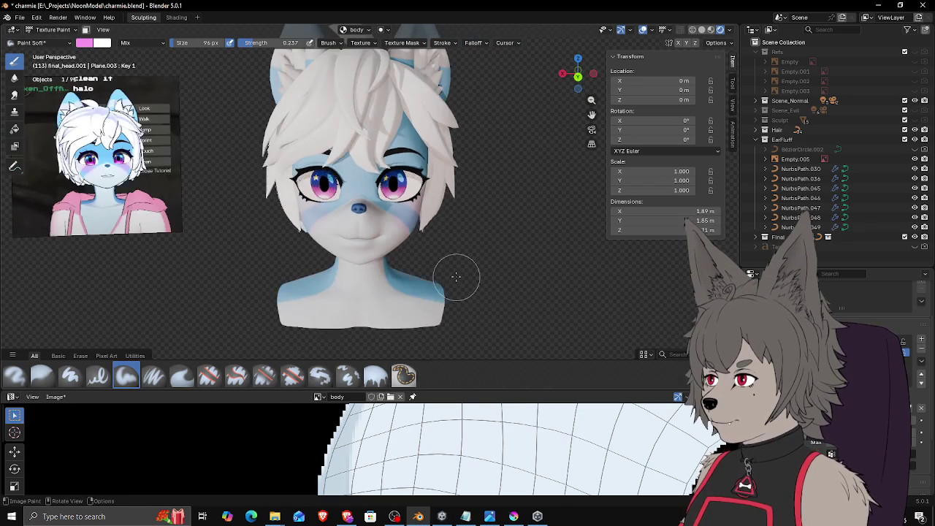
pyautogui.moveTo(448, 266); pyautogui.dragTo(398, 247, button='middle')
pyautogui.scroll(3, 397, 245)
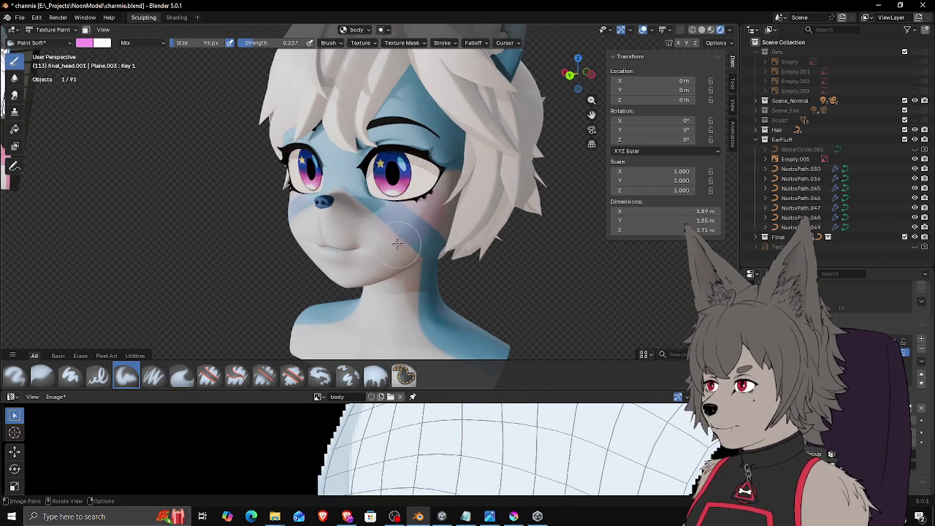
pyautogui.scroll(2, 407, 199)
pyautogui.moveTo(410, 200); pyautogui.dragTo(418, 205, button='middle')
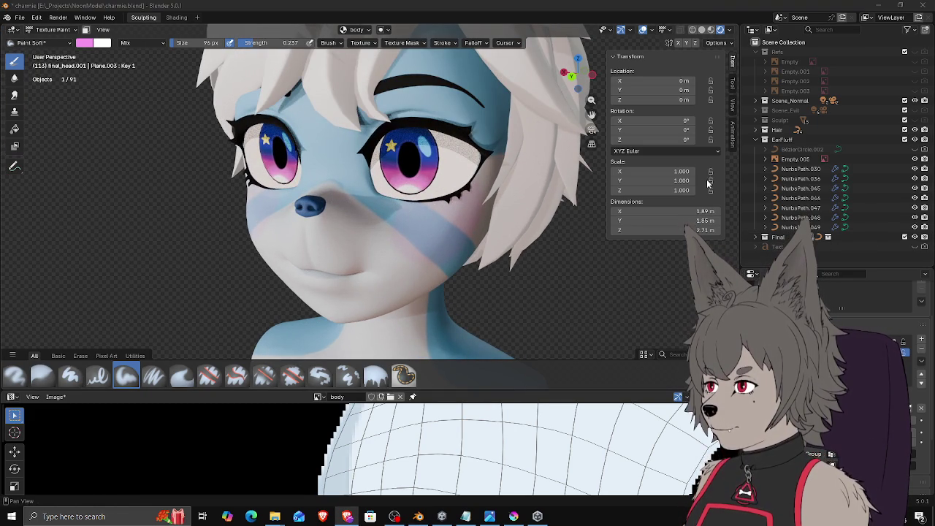
pyautogui.moveTo(431, 209); pyautogui.dragTo(417, 223)
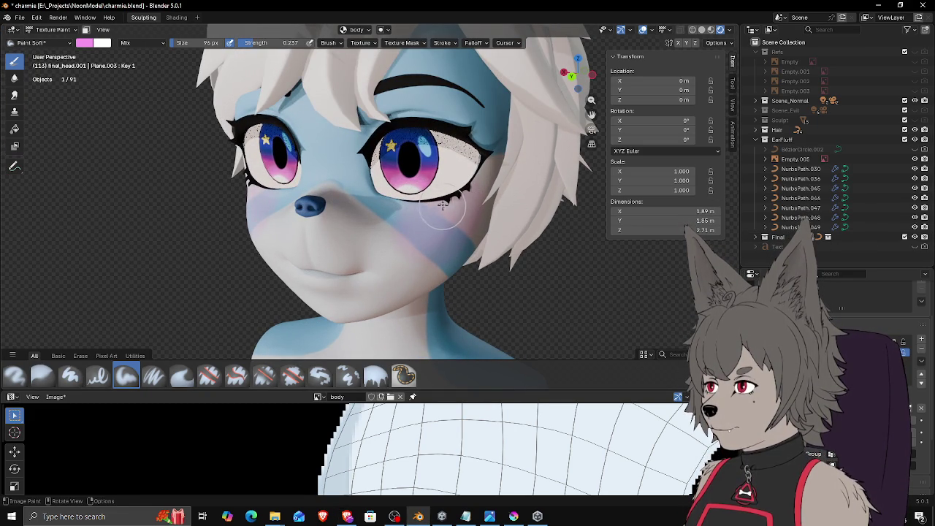
pyautogui.moveTo(461, 203)
pyautogui.mouseDown(button='middle')
pyautogui.moveTo(479, 190)
pyautogui.moveTo(460, 205)
pyautogui.mouseUp(button='middle')
pyautogui.press('f')
pyautogui.click(444, 198)
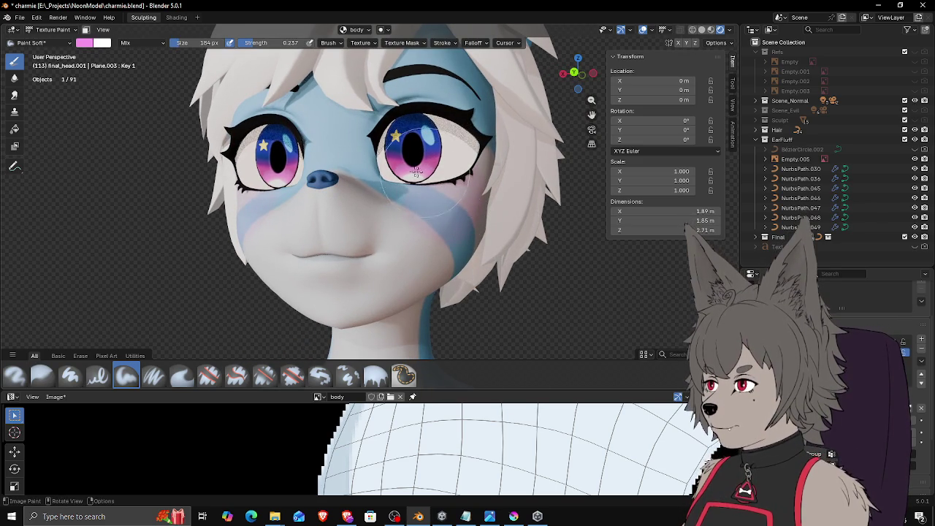
# Step: Lower the brush strength to 0.122 and the size to 134 px
pyautogui.moveTo(257, 42); pyautogui.dragTo(263, 43)
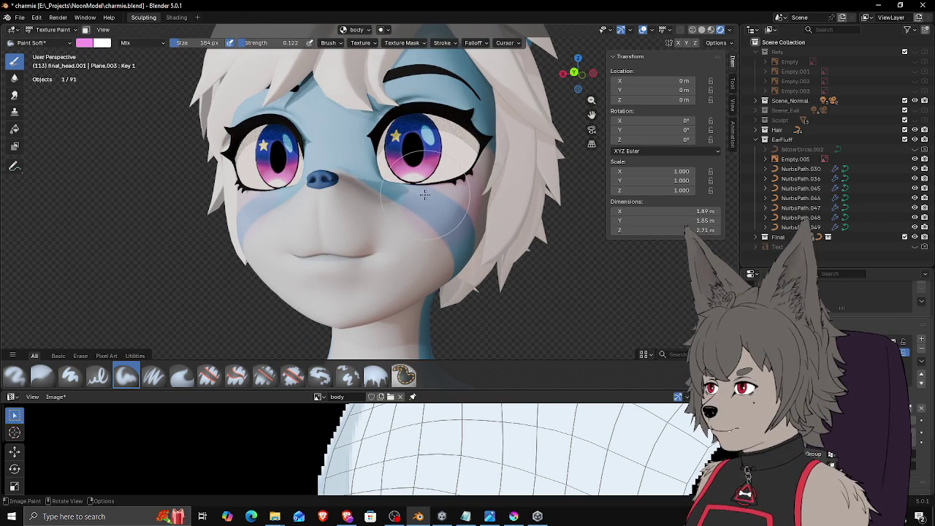
pyautogui.moveTo(462, 190)
pyautogui.mouseDown(button='middle')
pyautogui.moveTo(426, 183)
pyautogui.moveTo(447, 199)
pyautogui.moveTo(413, 211)
pyautogui.mouseUp(button='middle')
pyautogui.moveTo(209, 43); pyautogui.dragTo(191, 42)
pyautogui.moveTo(427, 206)
pyautogui.mouseDown(button='middle')
pyautogui.moveTo(478, 219)
pyautogui.moveTo(459, 198)
pyautogui.mouseUp(button='middle')
# Step: Paint soft blush under the eye, zooming and orbiting to check the fade
pyautogui.scroll(-2, 478, 201)
pyautogui.scroll(3, 475, 195)
pyautogui.scroll(1, 474, 197)
pyautogui.scroll(1, 438, 202)
pyautogui.moveTo(394, 217); pyautogui.dragTo(400, 204, button='middle')
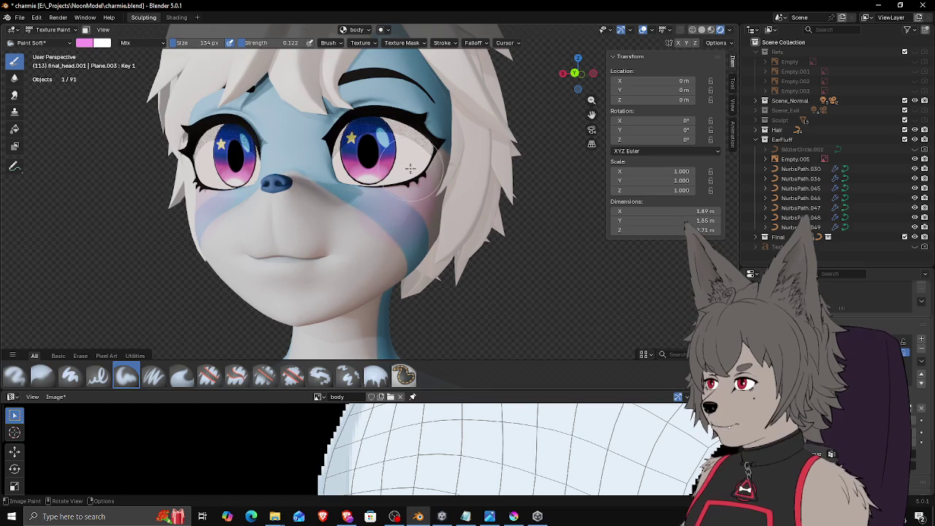
pyautogui.scroll(-1, 411, 169)
pyautogui.moveTo(411, 169); pyautogui.dragTo(400, 198, button='middle')
pyautogui.scroll(-2, 414, 186)
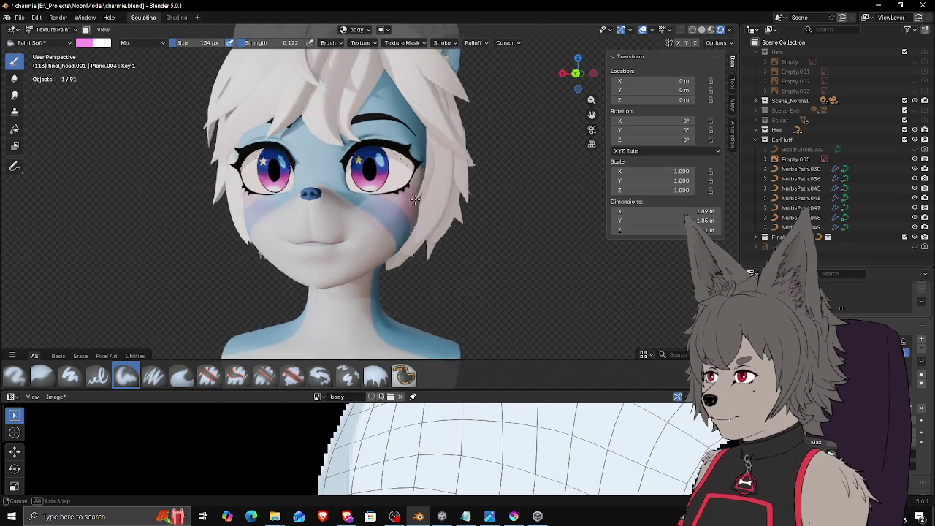
pyautogui.scroll(-2, 421, 200)
pyautogui.moveTo(458, 198); pyautogui.dragTo(476, 205, button='middle')
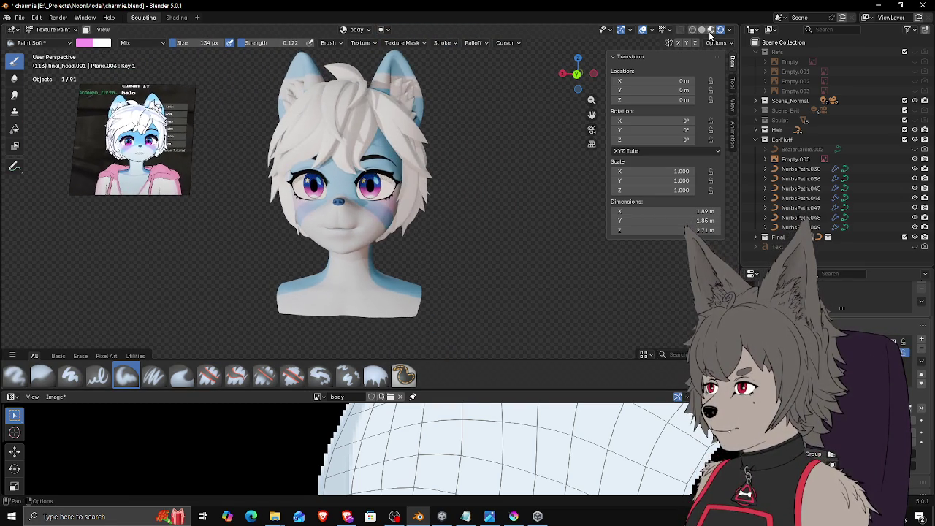
# Step: Switch to Material Preview shading and orbit around the head to compare
pyautogui.click(710, 31)
pyautogui.moveTo(484, 146); pyautogui.dragTo(496, 154, button='middle')
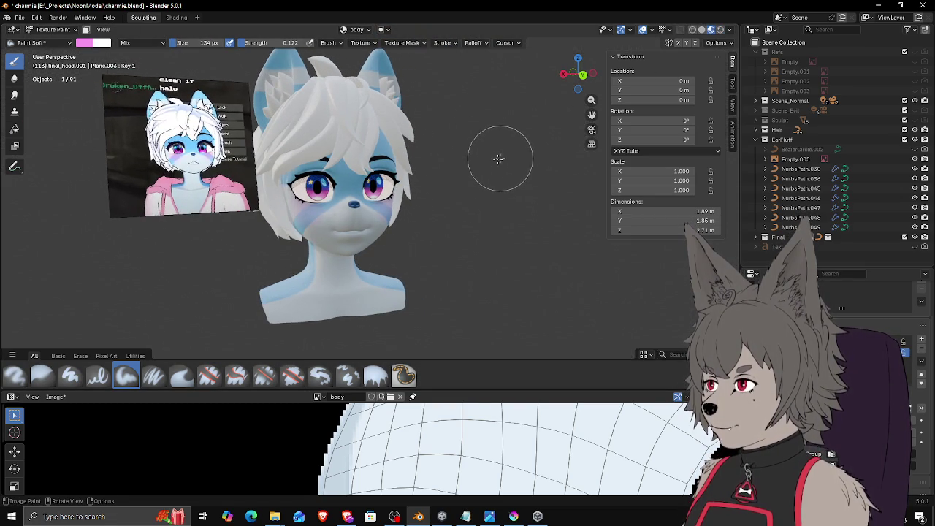
pyautogui.scroll(3, 424, 190)
pyautogui.scroll(2, 407, 209)
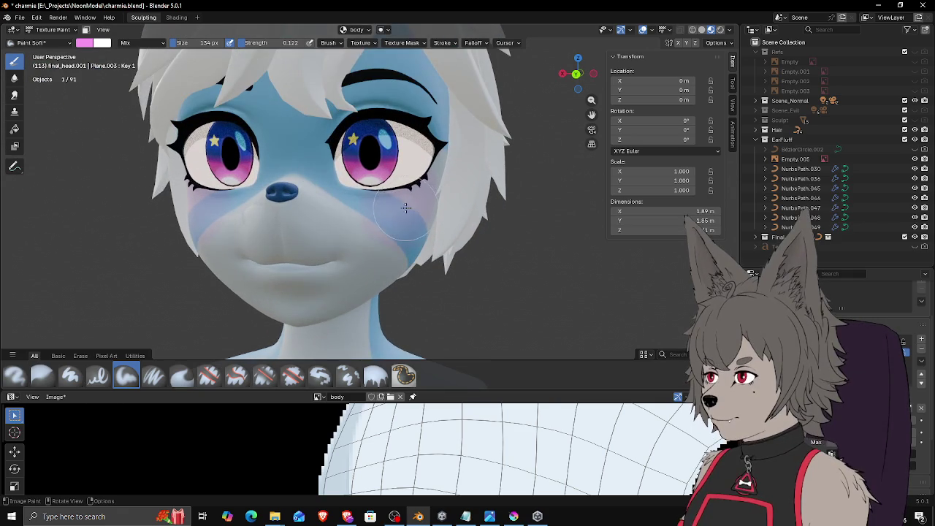
pyautogui.scroll(-4, 420, 186)
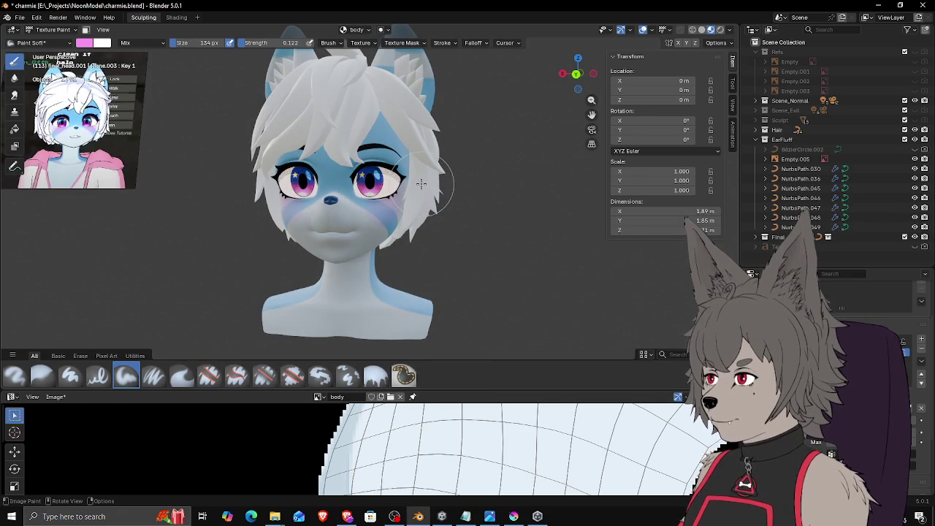
pyautogui.moveTo(428, 180); pyautogui.dragTo(453, 186, button='middle')
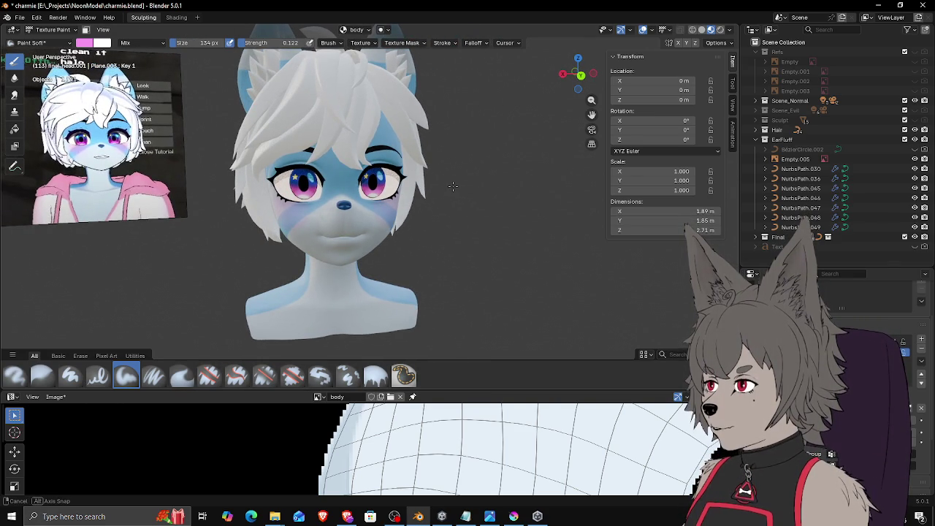
pyautogui.moveTo(453, 187); pyautogui.dragTo(699, 48, button='middle')
# Step: Switch to Rendered shading and zoom in close on the fox face
pyautogui.click(720, 28)
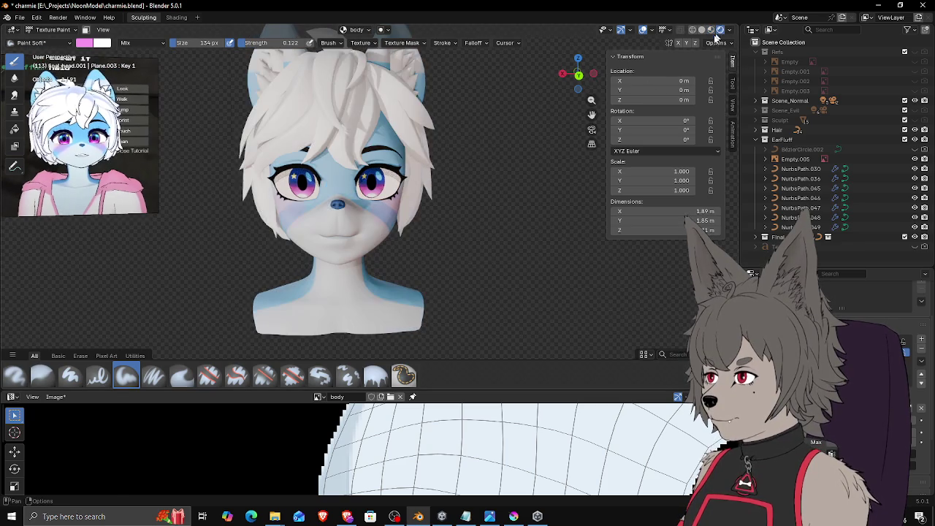
pyautogui.moveTo(468, 154)
pyautogui.mouseDown(button='middle')
pyautogui.moveTo(471, 170)
pyautogui.moveTo(484, 157)
pyautogui.mouseUp(button='middle')
pyautogui.scroll(2, 424, 201)
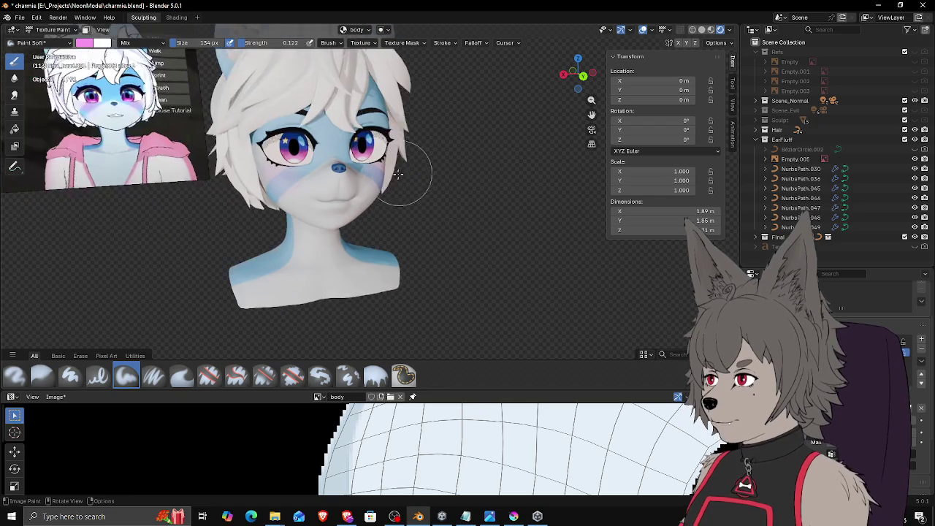
pyautogui.scroll(3, 413, 176)
pyautogui.scroll(1, 417, 220)
pyautogui.scroll(2, 370, 220)
pyautogui.moveTo(369, 220)
pyautogui.mouseDown(button='middle')
pyautogui.moveTo(361, 220)
pyautogui.moveTo(380, 206)
pyautogui.mouseUp(button='middle')
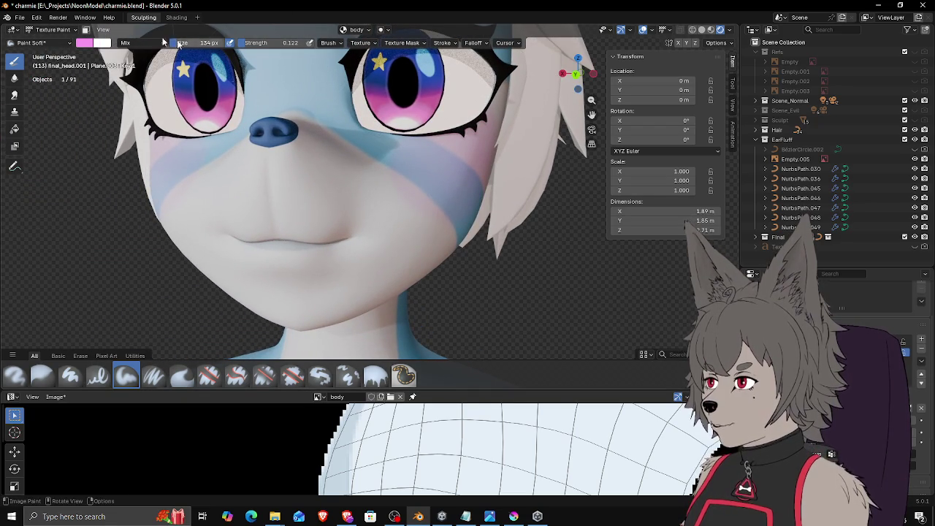
pyautogui.click(85, 44)
# Step: Sample a pale bluish white brush colour and raise the strength to 0.388
pyautogui.click(163, 198)
pyautogui.click(486, 438)
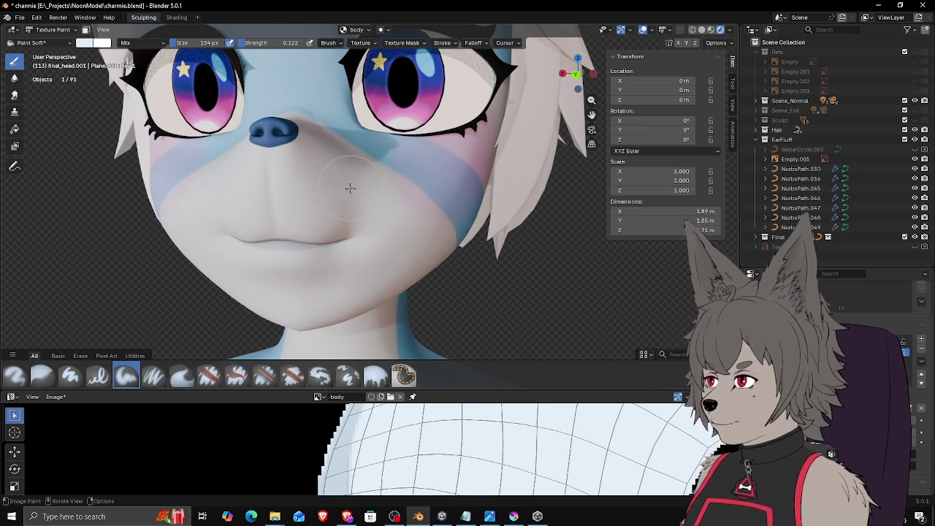
pyautogui.scroll(-2, 368, 229)
pyautogui.moveTo(374, 212)
pyautogui.mouseDown(button='middle')
pyautogui.moveTo(368, 229)
pyautogui.moveTo(321, 219)
pyautogui.mouseUp(button='middle')
pyautogui.scroll(2, 349, 225)
pyautogui.moveTo(263, 42); pyautogui.dragTo(268, 55)
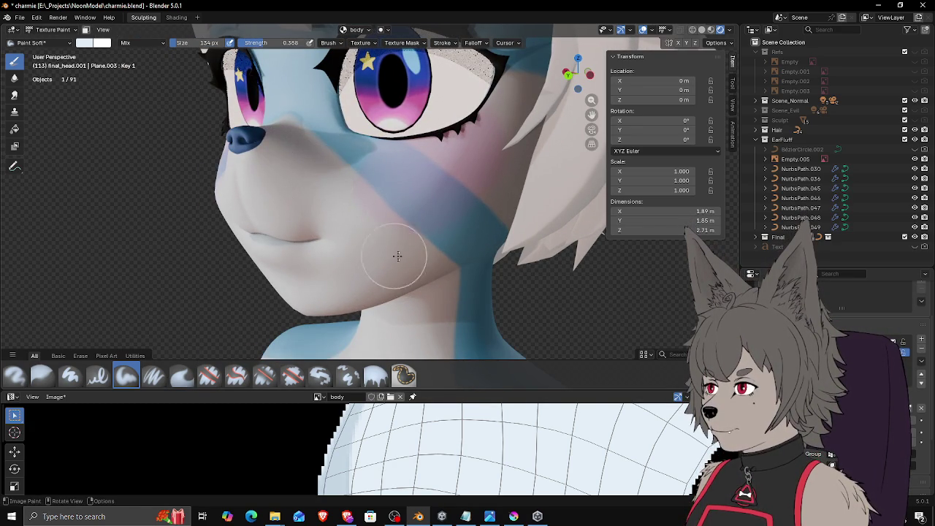
pyautogui.moveTo(380, 257)
pyautogui.mouseDown(button='middle')
pyautogui.moveTo(342, 247)
pyautogui.moveTo(355, 240)
pyautogui.mouseUp(button='middle')
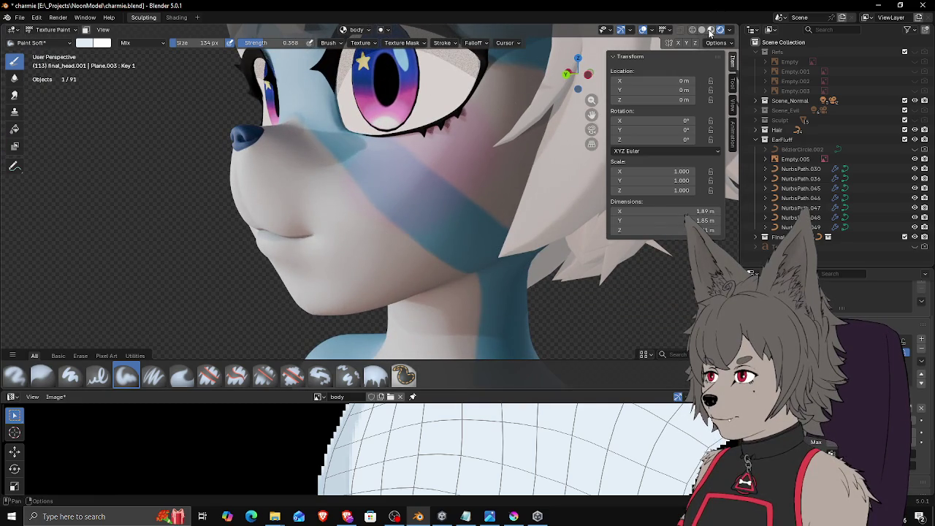
# Step: Switch to Material Preview shading and set the brush size to 166 px
pyautogui.click(709, 30)
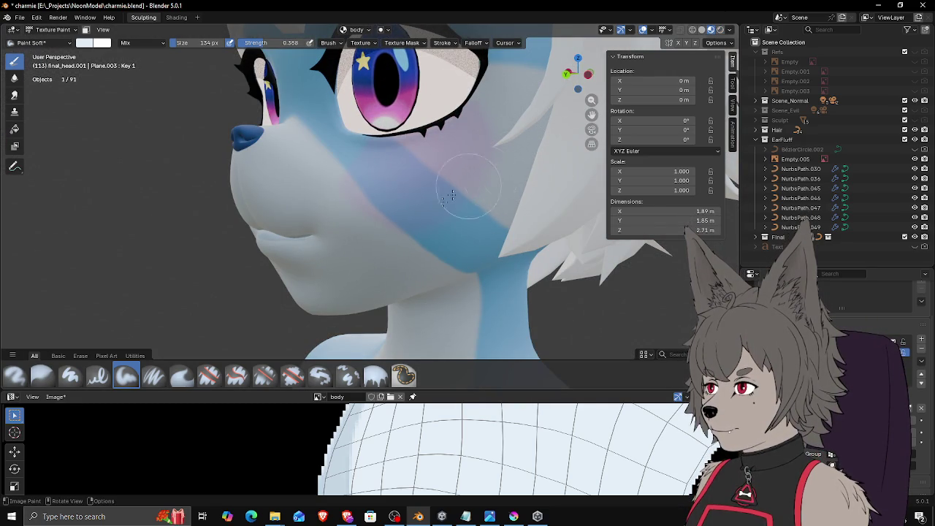
pyautogui.press('f')
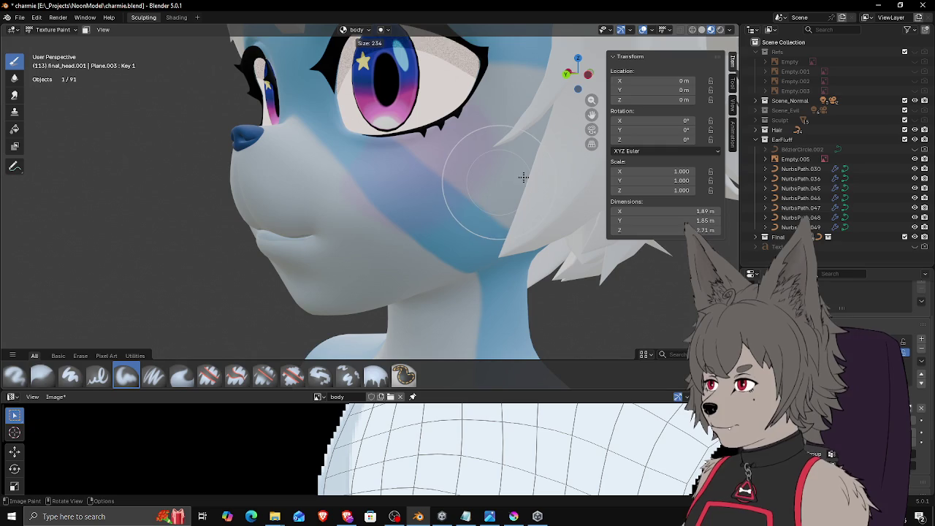
pyautogui.click(516, 152)
pyautogui.press('f')
pyautogui.click(502, 167)
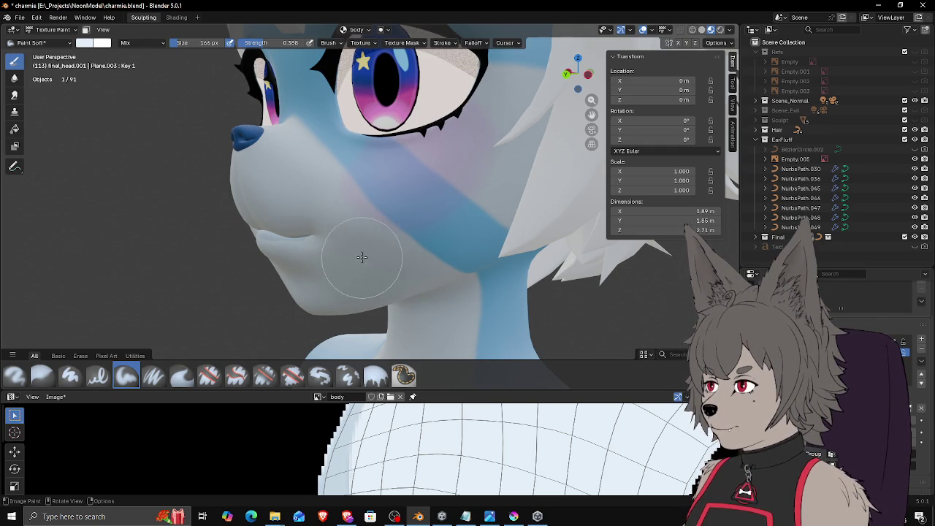
# Step: Return to Rendered shading and view the whole head from the front
pyautogui.scroll(2, 366, 268)
pyautogui.scroll(1, 362, 263)
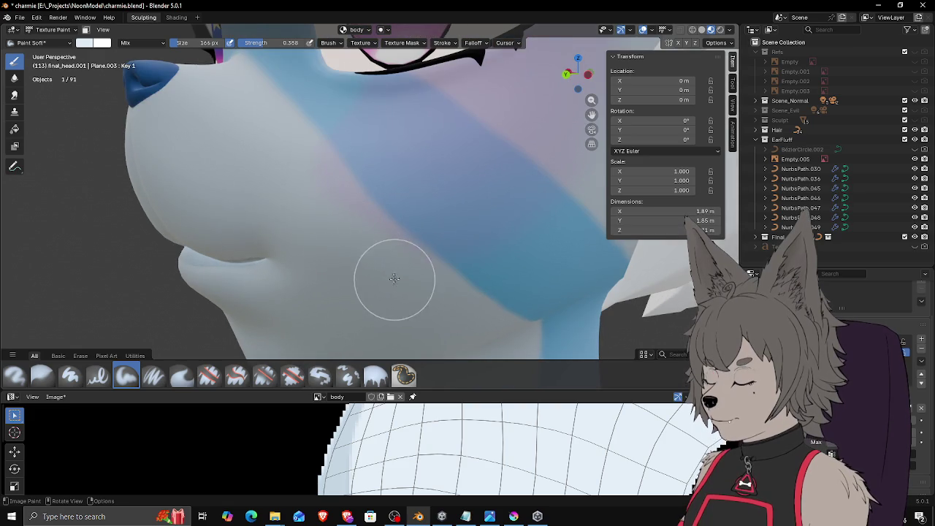
pyautogui.scroll(-3, 428, 300)
pyautogui.scroll(-2, 396, 282)
pyautogui.moveTo(399, 307)
pyautogui.mouseDown(button='middle')
pyautogui.moveTo(415, 296)
pyautogui.moveTo(359, 293)
pyautogui.mouseUp(button='middle')
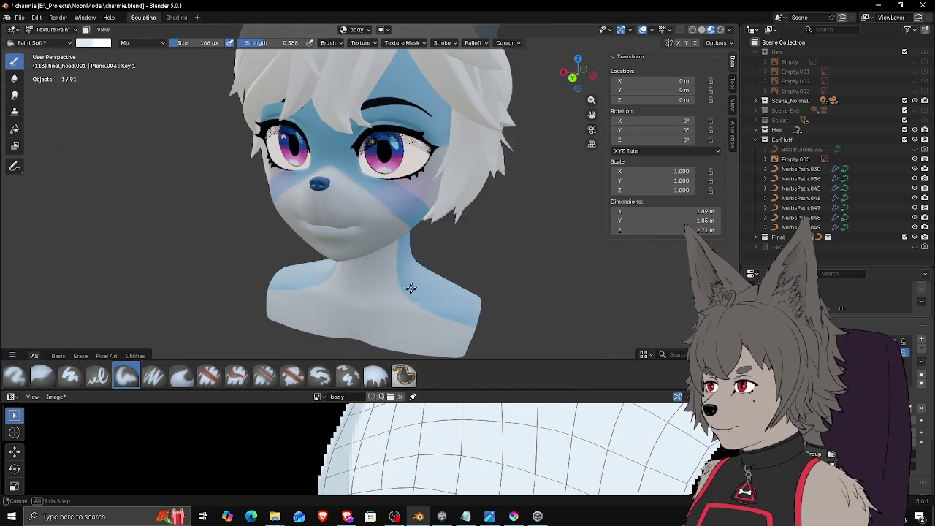
pyautogui.click(721, 30)
pyautogui.moveTo(446, 220)
pyautogui.mouseDown(button='middle')
pyautogui.moveTo(463, 217)
pyautogui.moveTo(439, 228)
pyautogui.moveTo(460, 239)
pyautogui.moveTo(482, 225)
pyautogui.mouseUp(button='middle')
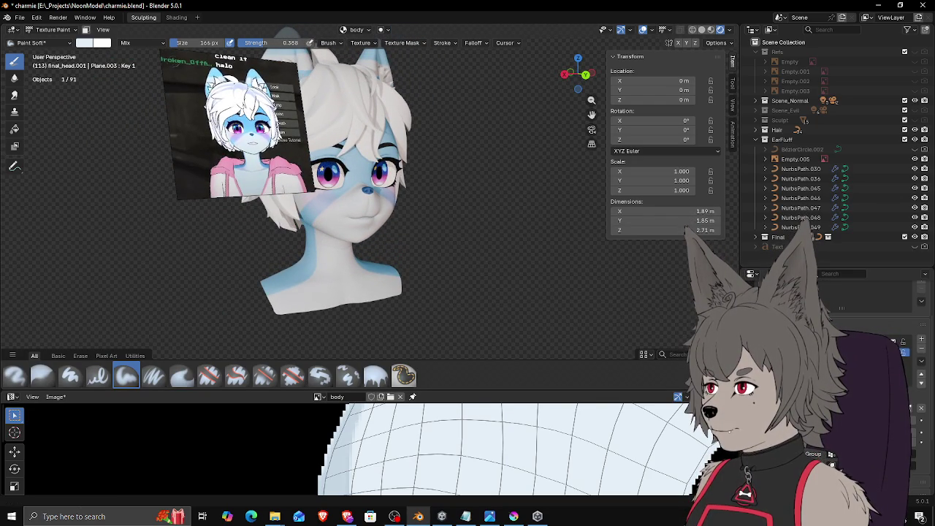
pyautogui.hotkey('alt', 'Tab')
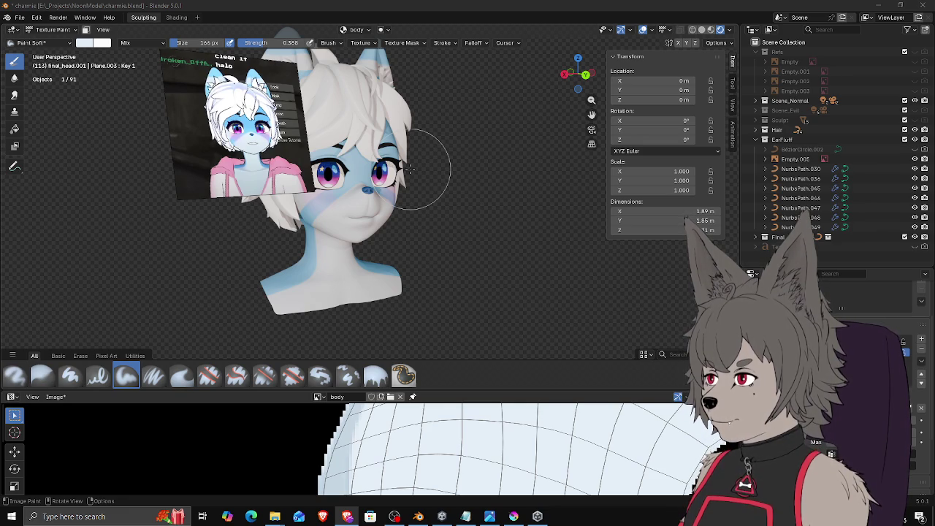
pyautogui.moveTo(428, 198)
pyautogui.mouseDown(button='middle')
pyautogui.moveTo(401, 238)
pyautogui.moveTo(420, 241)
pyautogui.mouseUp(button='middle')
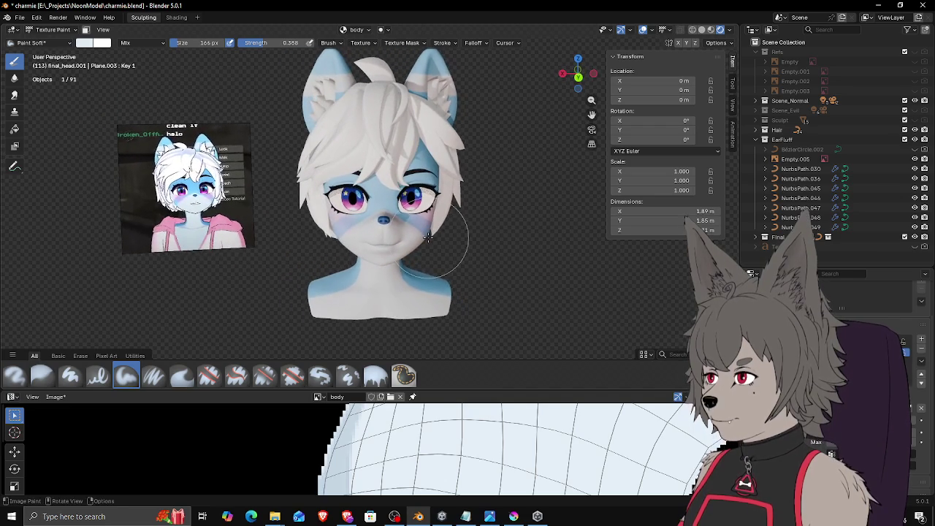
pyautogui.moveTo(421, 241)
pyautogui.mouseDown(button='middle')
pyautogui.moveTo(456, 199)
pyautogui.moveTo(433, 216)
pyautogui.moveTo(422, 192)
pyautogui.moveTo(428, 202)
pyautogui.moveTo(398, 216)
pyautogui.mouseUp(button='middle')
pyautogui.scroll(6, 386, 223)
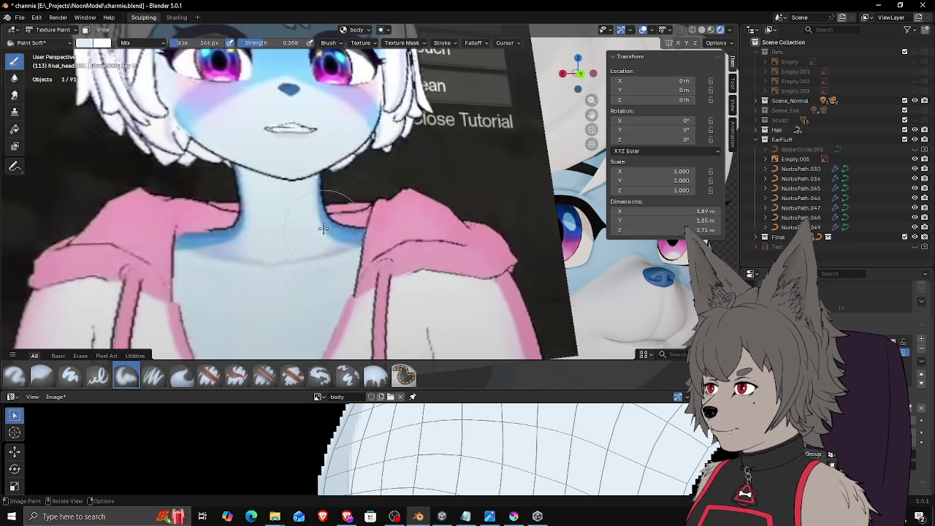
pyautogui.scroll(-4, 325, 231)
pyautogui.scroll(-2, 317, 183)
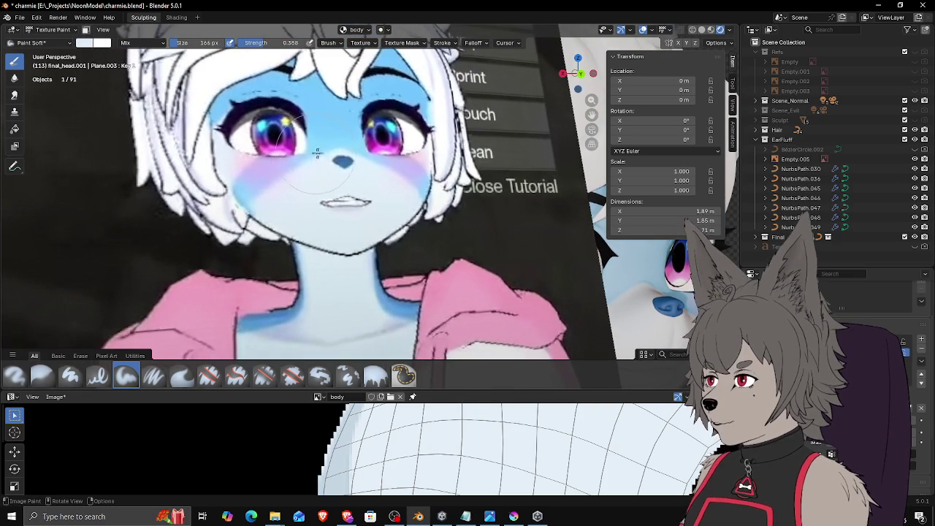
pyautogui.moveTo(381, 128); pyautogui.dragTo(392, 260, button='middle')
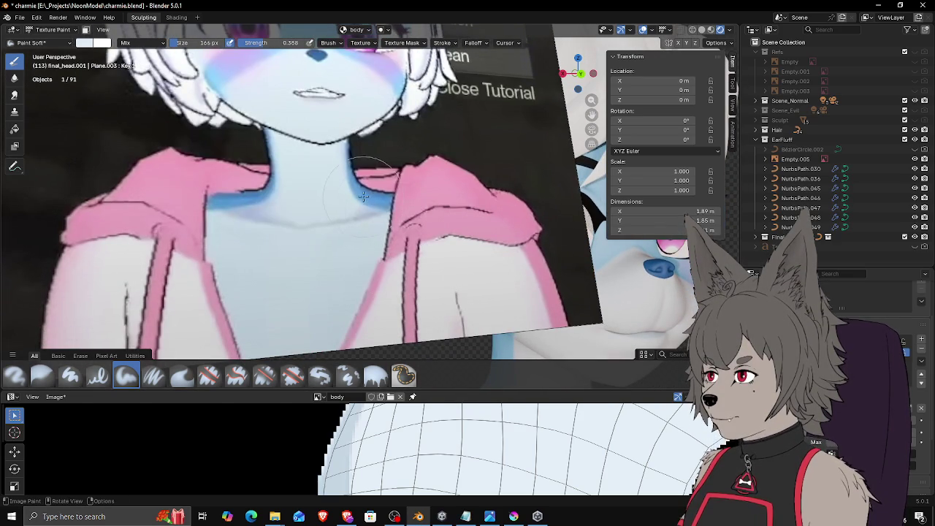
pyautogui.moveTo(364, 198); pyautogui.dragTo(359, 153, button='middle')
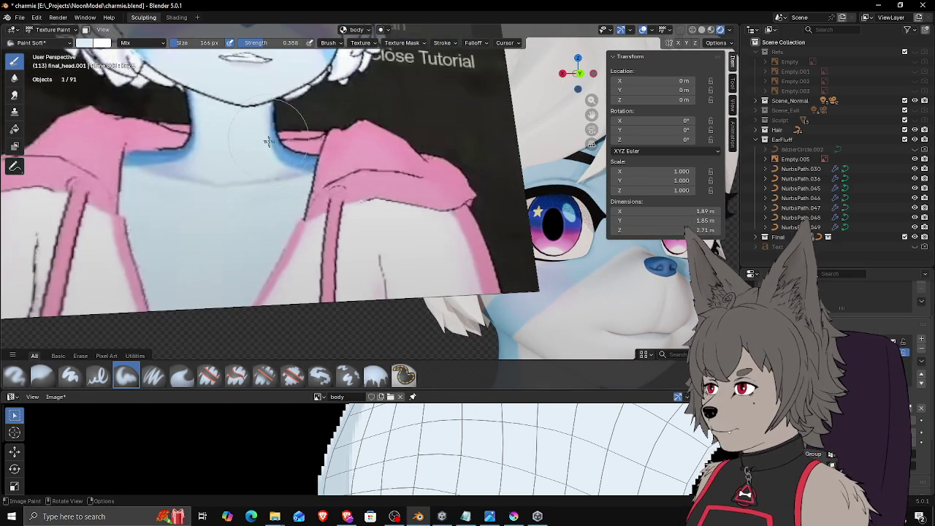
pyautogui.moveTo(393, 204)
pyautogui.mouseDown(button='middle')
pyautogui.moveTo(376, 199)
pyautogui.moveTo(395, 194)
pyautogui.moveTo(451, 269)
pyautogui.moveTo(453, 258)
pyautogui.moveTo(459, 264)
pyautogui.moveTo(422, 270)
pyautogui.moveTo(432, 277)
pyautogui.mouseUp(button='middle')
pyautogui.scroll(-5, 407, 189)
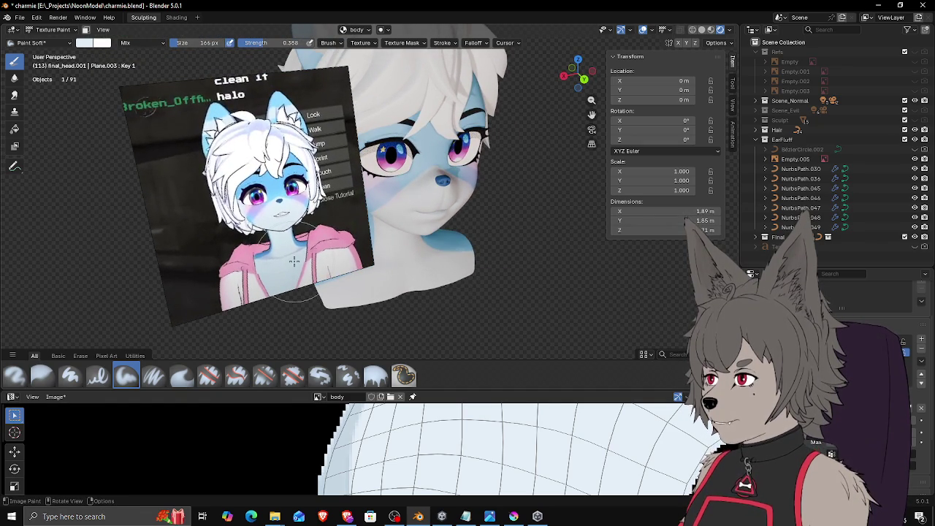
pyautogui.moveTo(298, 255); pyautogui.dragTo(457, 254, button='middle')
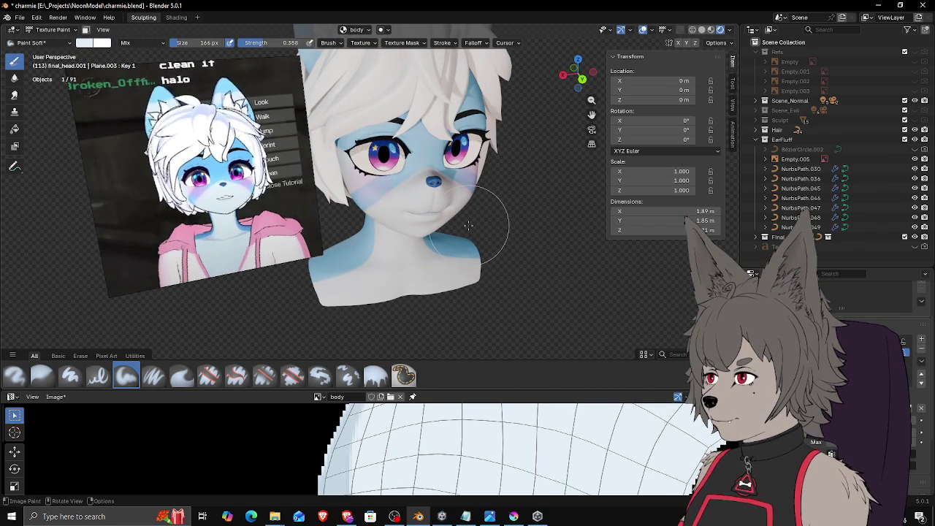
pyautogui.moveTo(469, 225); pyautogui.dragTo(466, 211, button='middle')
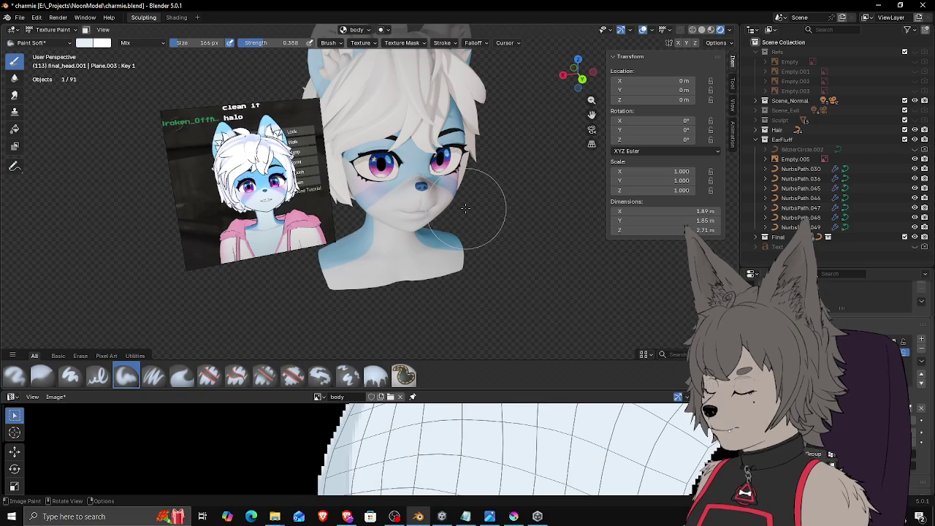
pyautogui.moveTo(465, 208)
pyautogui.mouseDown(button='middle')
pyautogui.moveTo(469, 200)
pyautogui.moveTo(406, 202)
pyautogui.moveTo(477, 211)
pyautogui.moveTo(397, 181)
pyautogui.mouseUp(button='middle')
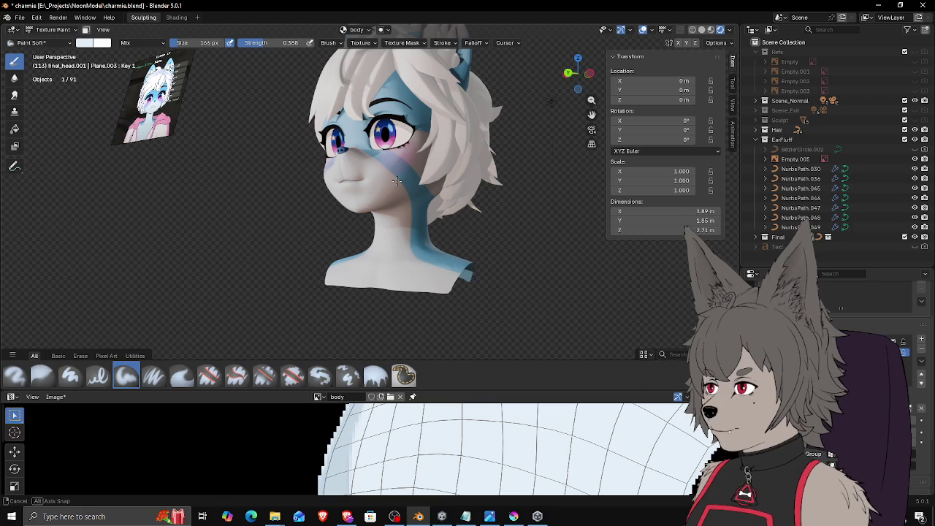
pyautogui.moveTo(396, 181)
pyautogui.mouseDown(button='middle')
pyautogui.moveTo(476, 213)
pyautogui.moveTo(481, 198)
pyautogui.mouseUp(button='middle')
pyautogui.scroll(1, 471, 210)
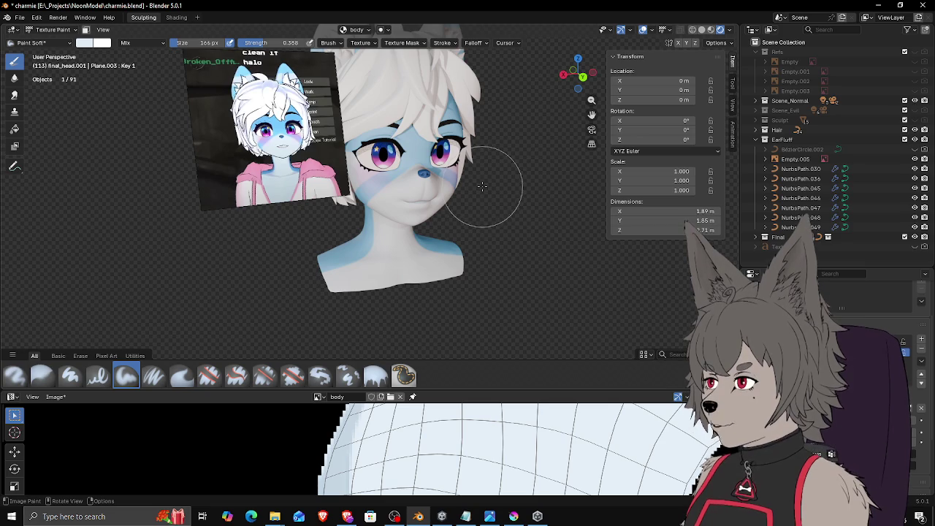
pyautogui.moveTo(483, 182); pyautogui.dragTo(473, 200, button='middle')
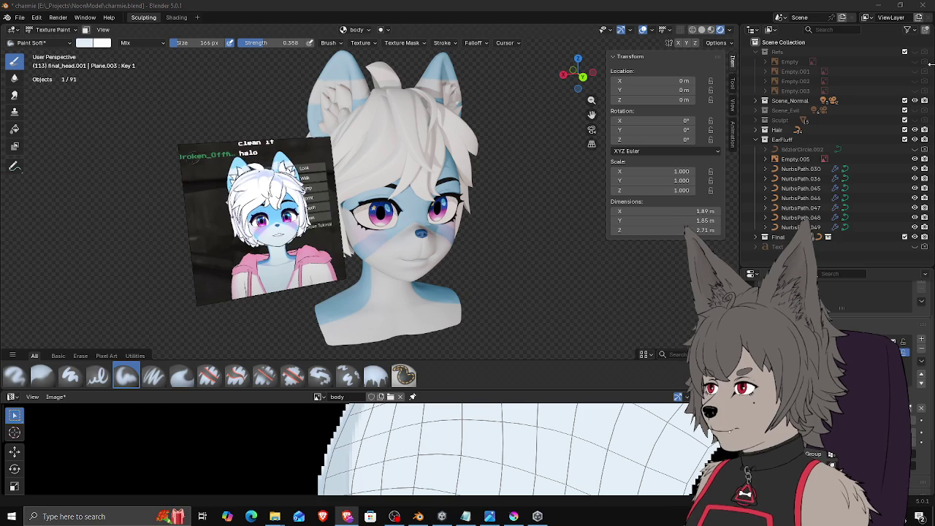
# Step: Orbit to a frontal view of the fox bust and switch from Texture Paint to Object Mode
pyautogui.moveTo(505, 266)
pyautogui.mouseDown(button='middle')
pyautogui.moveTo(502, 277)
pyautogui.moveTo(488, 273)
pyautogui.mouseUp(button='middle')
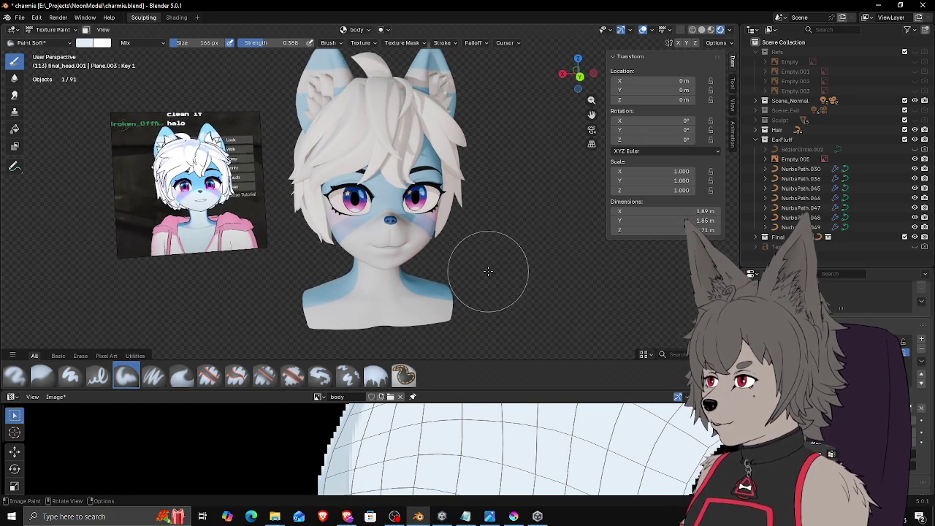
pyautogui.moveTo(488, 271); pyautogui.dragTo(483, 276, button='middle')
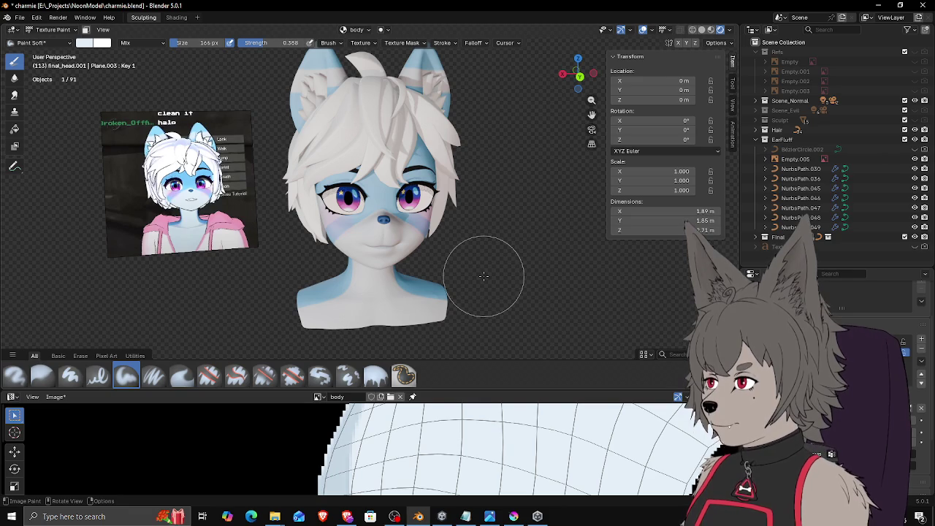
pyautogui.scroll(3, 484, 276)
pyautogui.moveTo(219, 241); pyautogui.dragTo(287, 248, button='middle')
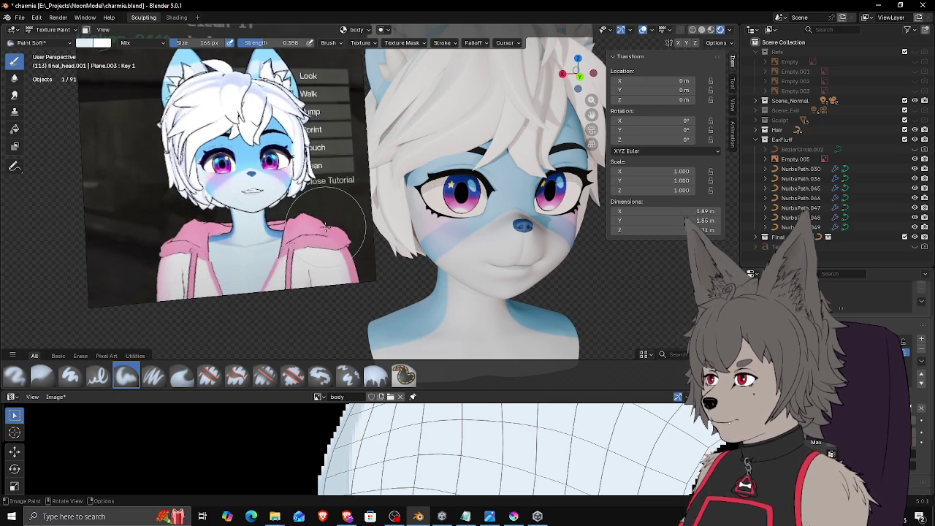
pyautogui.moveTo(326, 227)
pyautogui.mouseDown(button='middle')
pyautogui.moveTo(399, 231)
pyautogui.moveTo(183, 146)
pyautogui.mouseUp(button='middle')
pyautogui.click(51, 29)
pyautogui.click(55, 42)
pyautogui.click(436, 282)
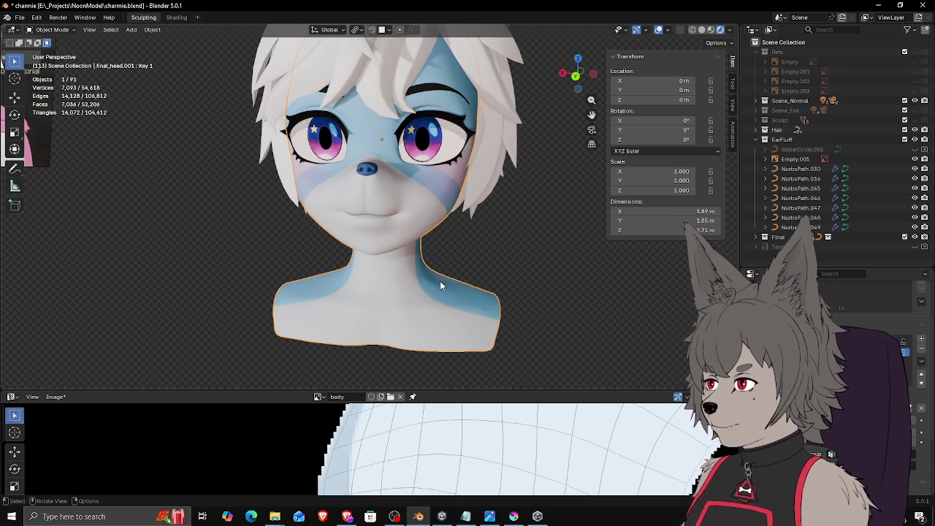
# Step: Place the 3D cursor on the bust's chest and switch to a straight front view
pyautogui.moveTo(358, 265)
pyautogui.mouseDown(button='middle')
pyautogui.moveTo(374, 246)
pyautogui.moveTo(362, 222)
pyautogui.moveTo(367, 236)
pyautogui.moveTo(446, 243)
pyautogui.mouseUp(button='middle')
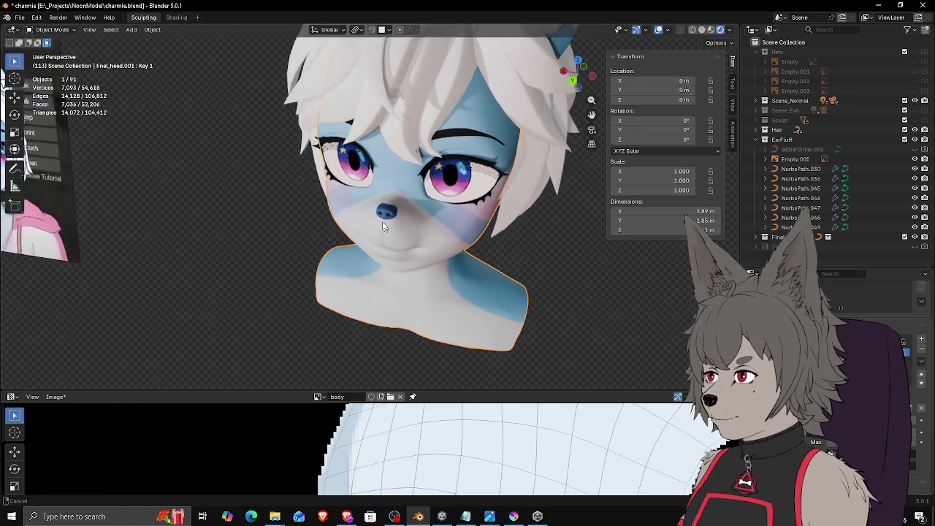
pyautogui.scroll(2, 448, 244)
pyautogui.scroll(2, 388, 213)
pyautogui.moveTo(388, 213); pyautogui.dragTo(409, 211, button='middle')
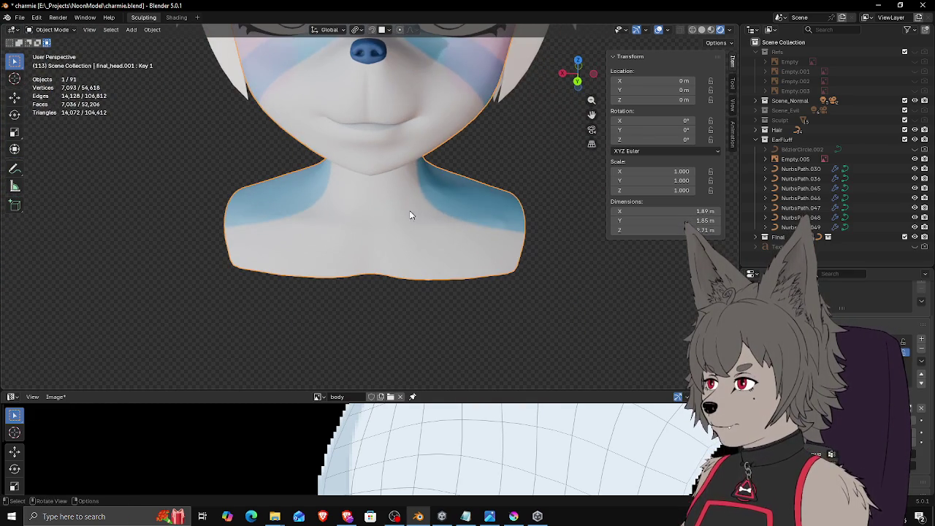
pyautogui.moveTo(409, 151); pyautogui.dragTo(397, 142, button='middle')
pyautogui.scroll(-1, 330, 140)
pyautogui.moveTo(350, 168)
pyautogui.mouseDown(button='middle')
pyautogui.moveTo(380, 156)
pyautogui.moveTo(365, 171)
pyautogui.moveTo(430, 229)
pyautogui.mouseUp(button='middle')
pyautogui.scroll(-3, 401, 194)
pyautogui.keyDown('shift'); pyautogui.rightClick(431, 254); pyautogui.keyUp('shift')
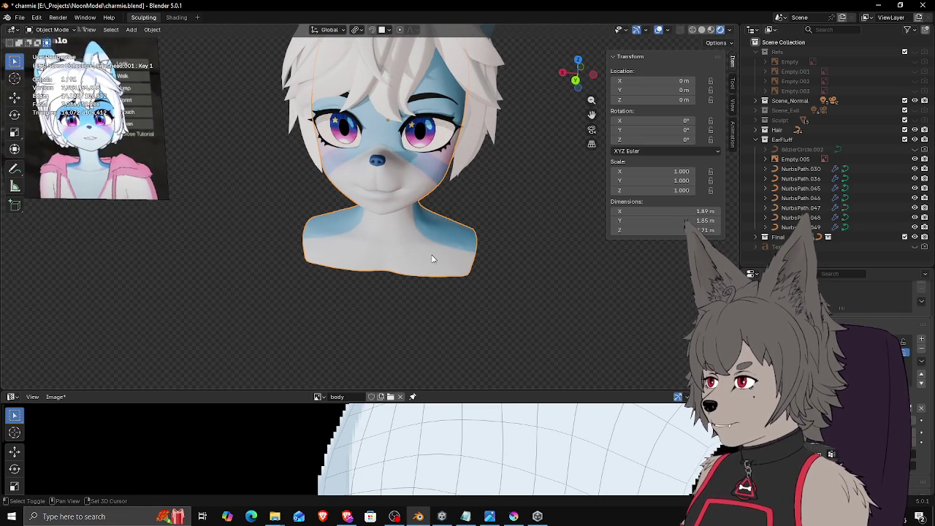
pyautogui.press('KP_1')
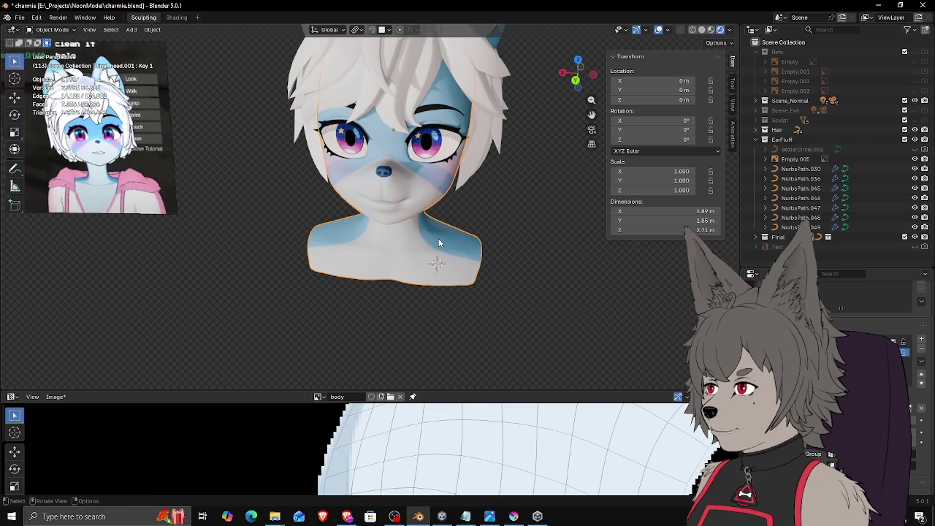
# Step: Save the painted body texture image as charmie_body.png
pyautogui.click(57, 397)
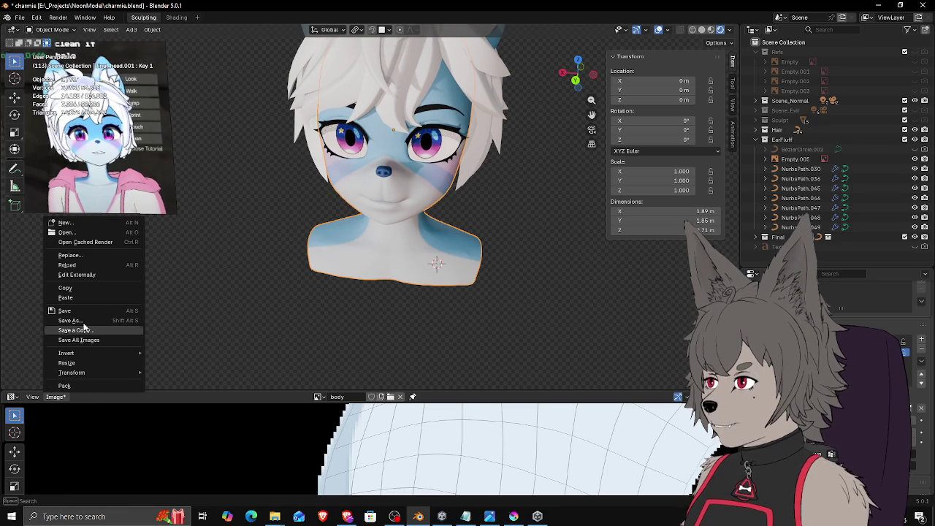
pyautogui.click(83, 311)
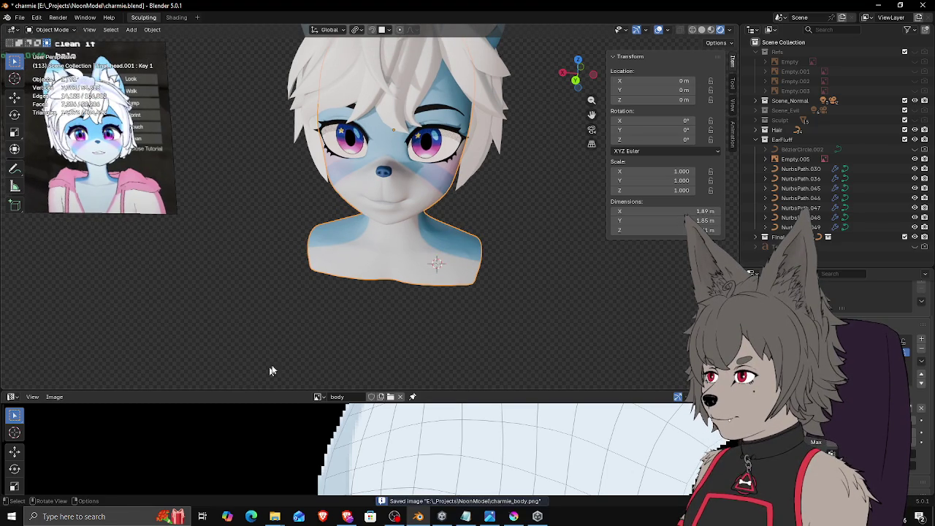
pyautogui.moveTo(248, 350)
pyautogui.mouseDown(button='middle')
pyautogui.moveTo(277, 260)
pyautogui.moveTo(419, 162)
pyautogui.mouseUp(button='middle')
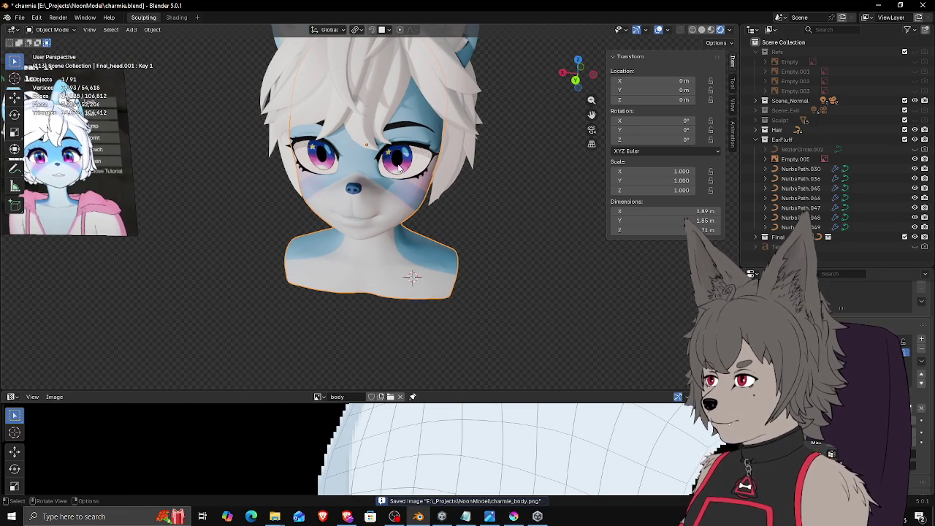
pyautogui.moveTo(365, 246)
pyautogui.mouseDown(button='middle')
pyautogui.moveTo(388, 257)
pyautogui.moveTo(405, 302)
pyautogui.mouseUp(button='middle')
pyautogui.hotkey('shift', 'a')
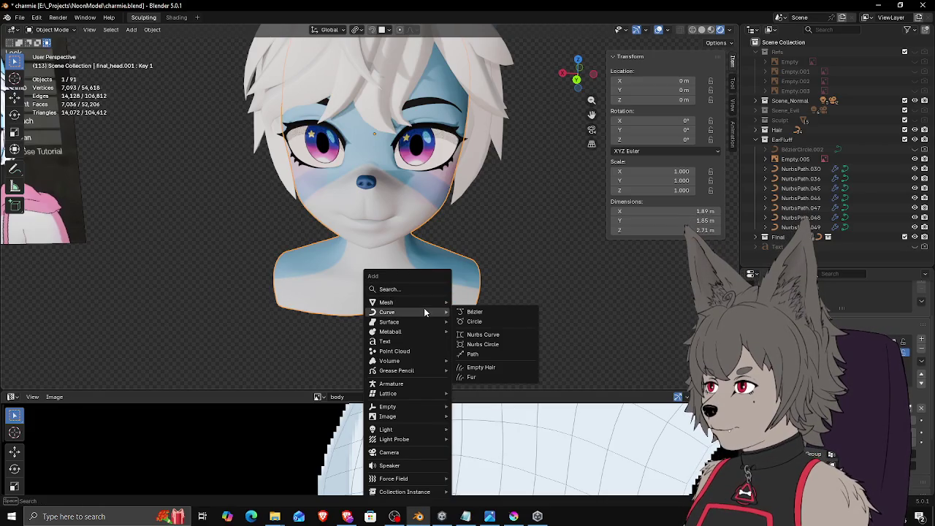
pyautogui.press('Escape')
pyautogui.moveTo(440, 286); pyautogui.dragTo(461, 292, button='middle')
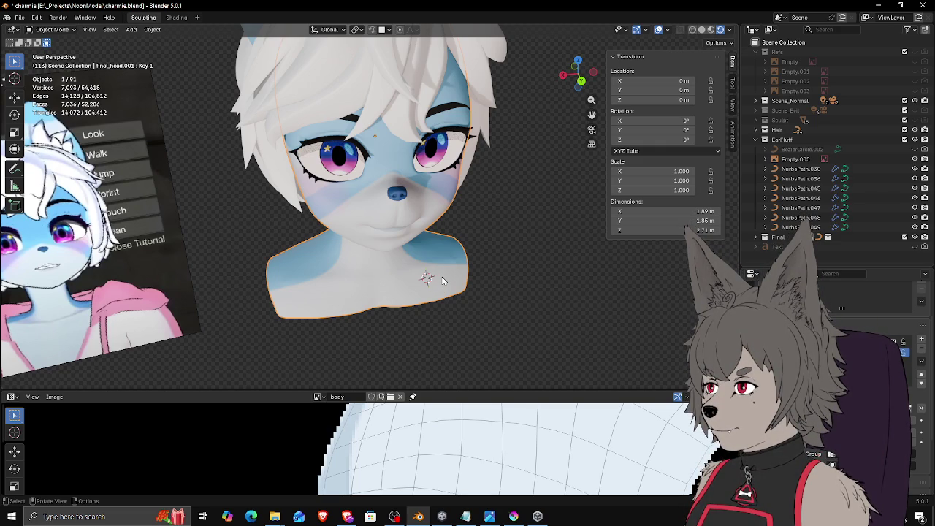
pyautogui.moveTo(442, 279); pyautogui.dragTo(419, 273, button='middle')
pyautogui.click(419, 272)
pyautogui.press('Tab')
pyautogui.scroll(-3, 435, 280)
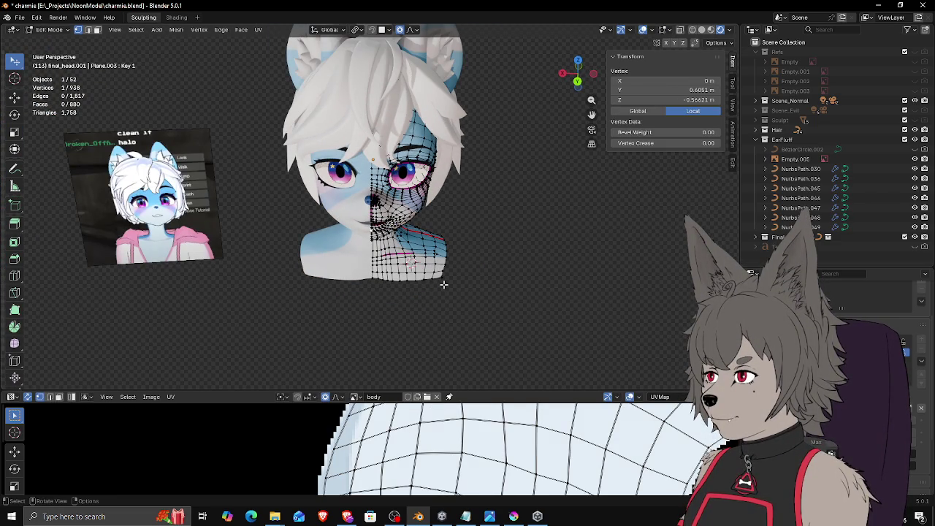
pyautogui.moveTo(442, 285); pyautogui.dragTo(435, 265, button='middle')
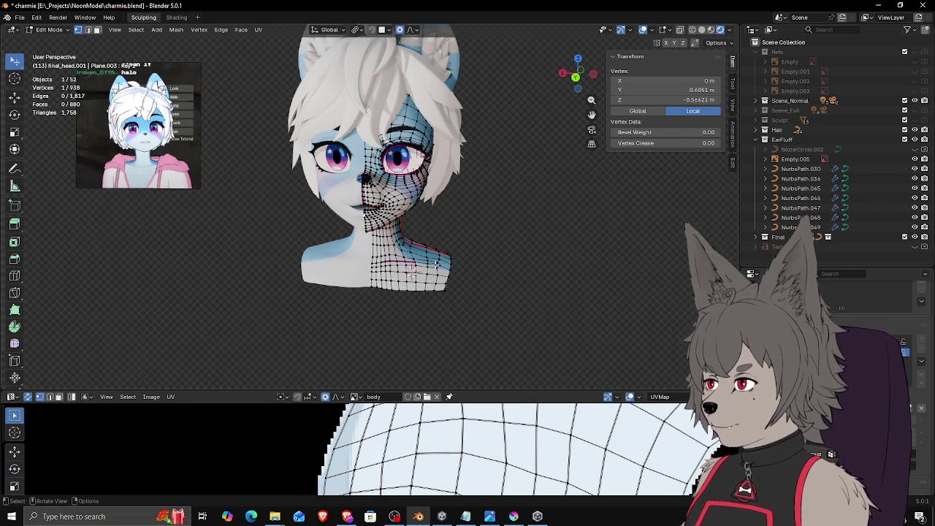
pyautogui.scroll(2, 435, 267)
pyautogui.scroll(2, 434, 272)
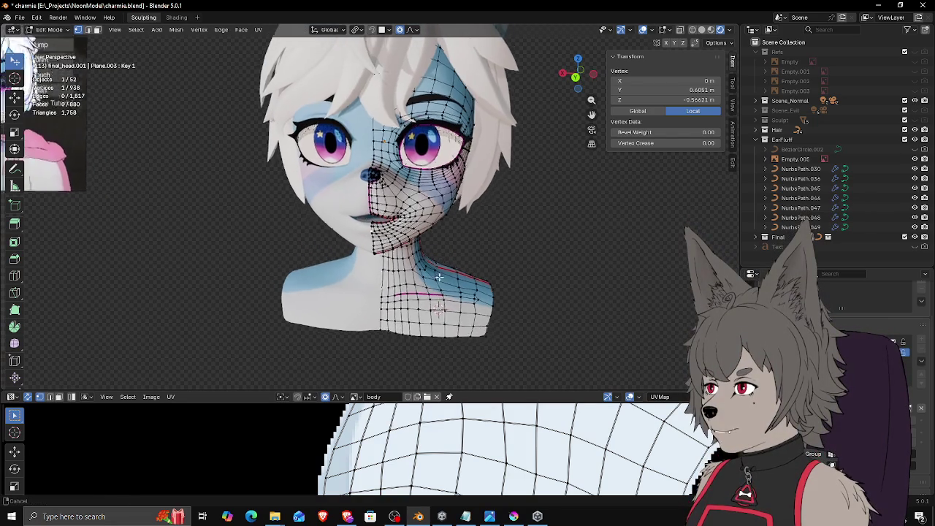
pyautogui.moveTo(434, 272); pyautogui.dragTo(475, 291, button='middle')
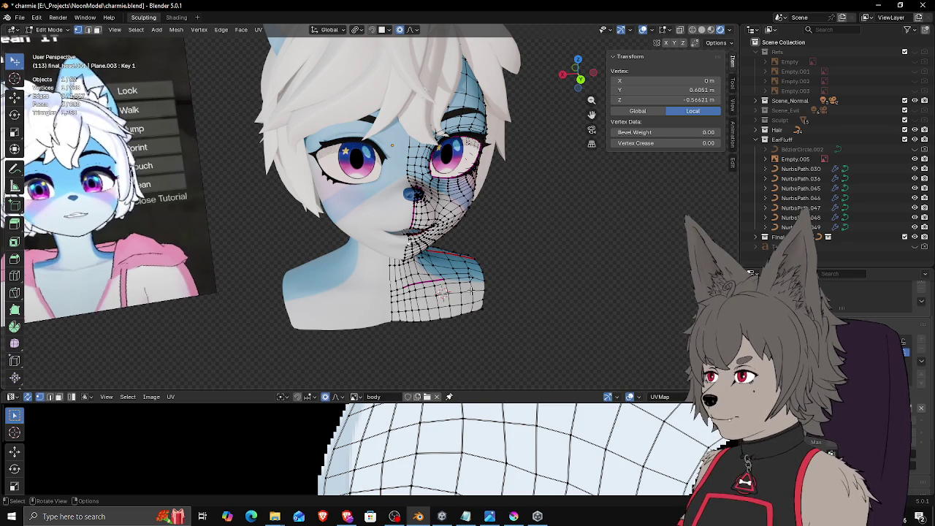
pyautogui.moveTo(472, 291); pyautogui.dragTo(431, 322, button='middle')
pyautogui.press('c')
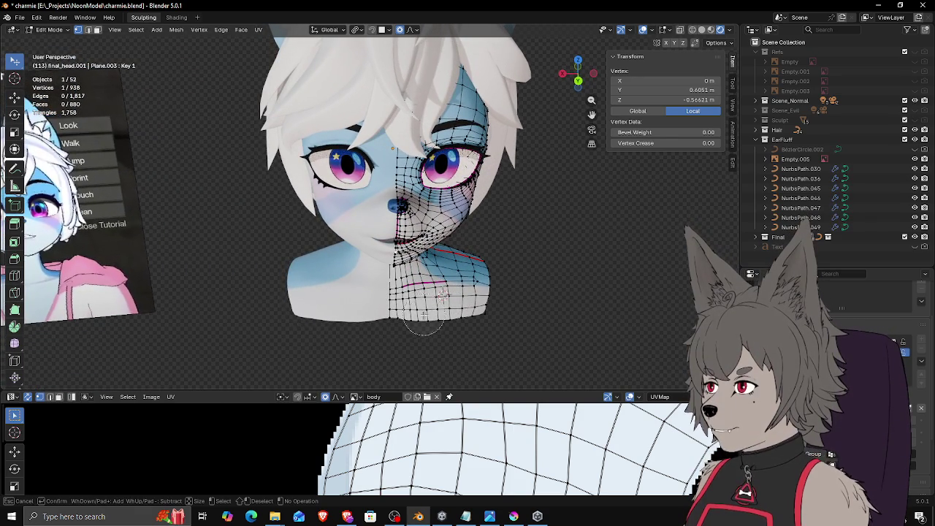
pyautogui.moveTo(425, 325); pyautogui.dragTo(507, 260)
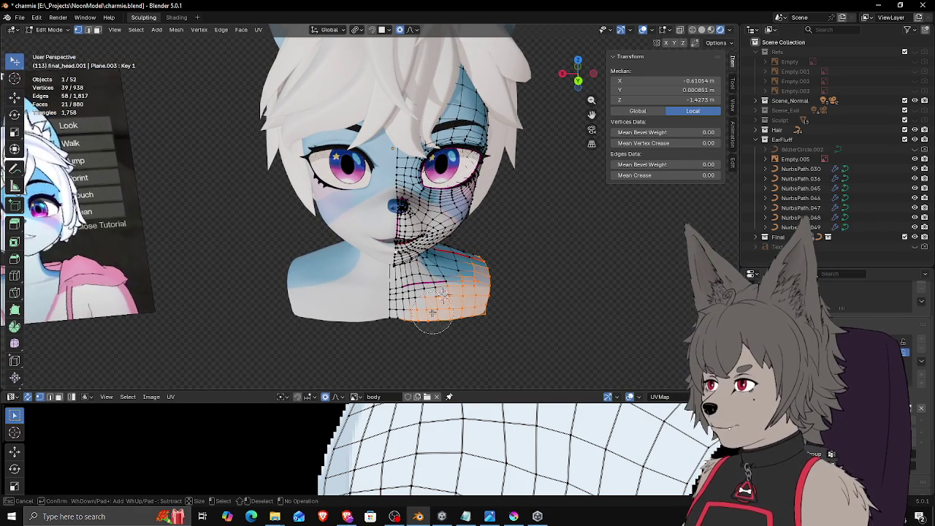
pyautogui.moveTo(447, 283); pyautogui.dragTo(476, 259)
pyautogui.moveTo(435, 328)
pyautogui.mouseDown(button='middle')
pyautogui.moveTo(467, 288)
pyautogui.moveTo(469, 300)
pyautogui.mouseUp(button='middle')
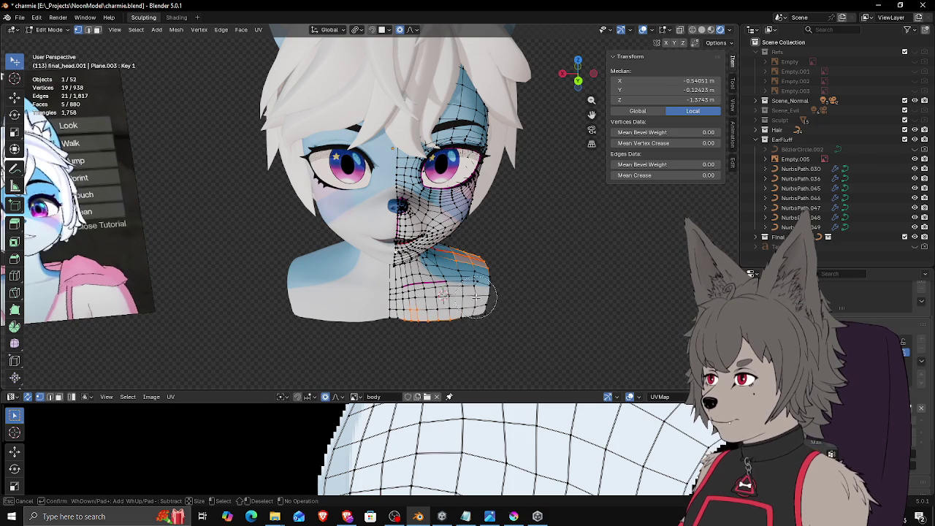
pyautogui.rightClick(475, 300)
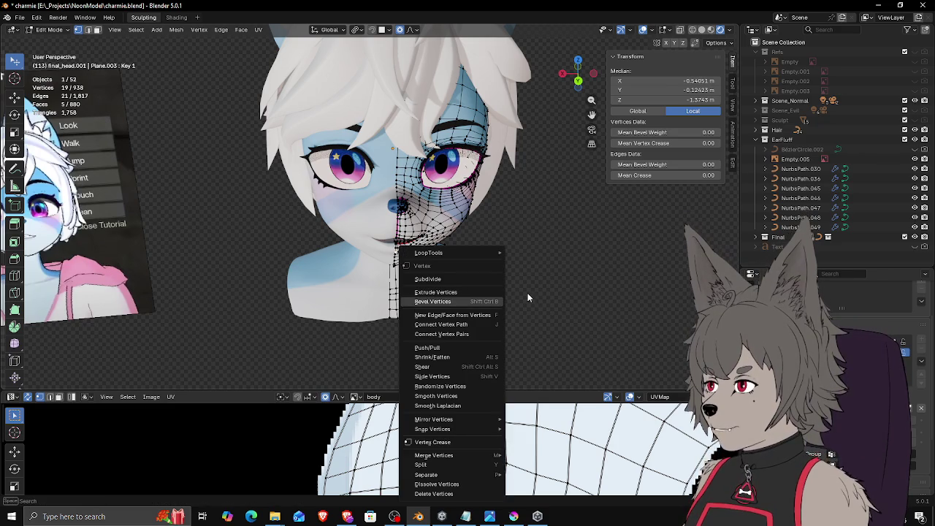
pyautogui.press('Escape')
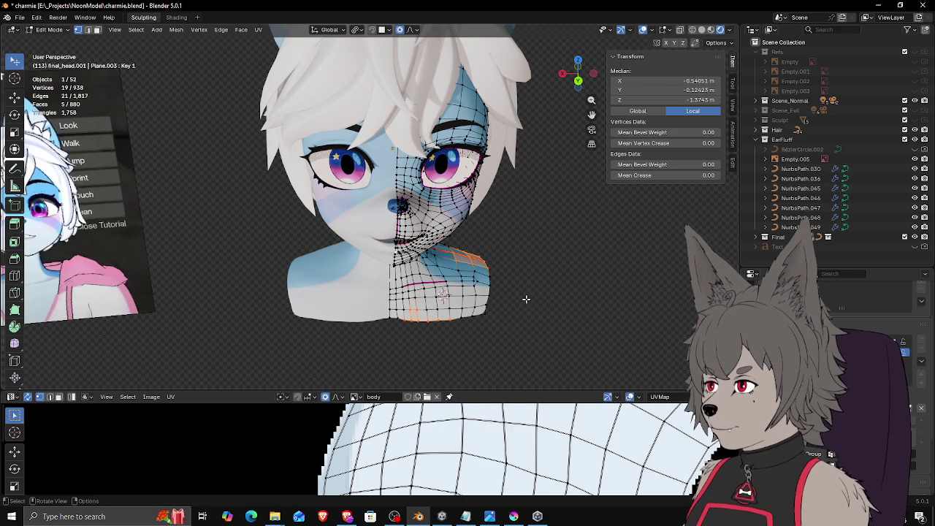
pyautogui.press('Tab')
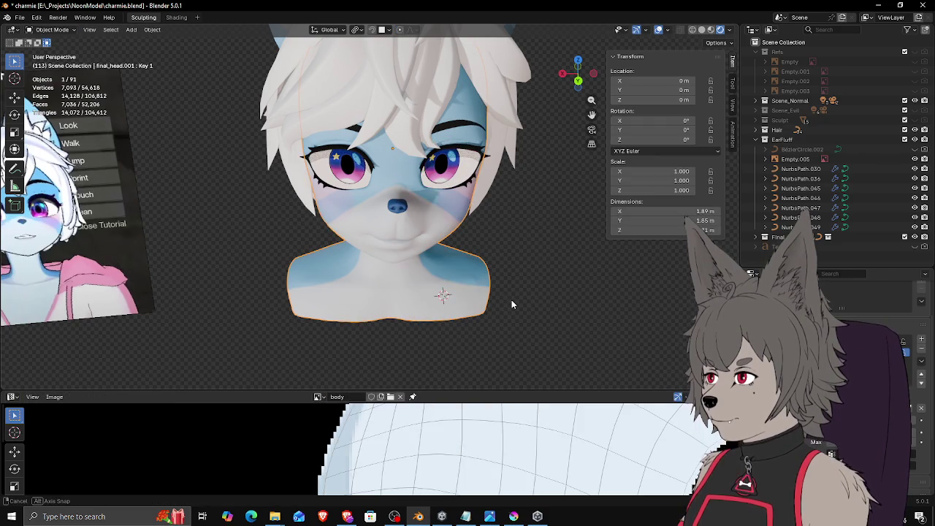
# Step: Add a scaled-down plane at the 3D cursor, rotated 90° on X and pushed forward along Y
pyautogui.hotkey('shift', 'a')
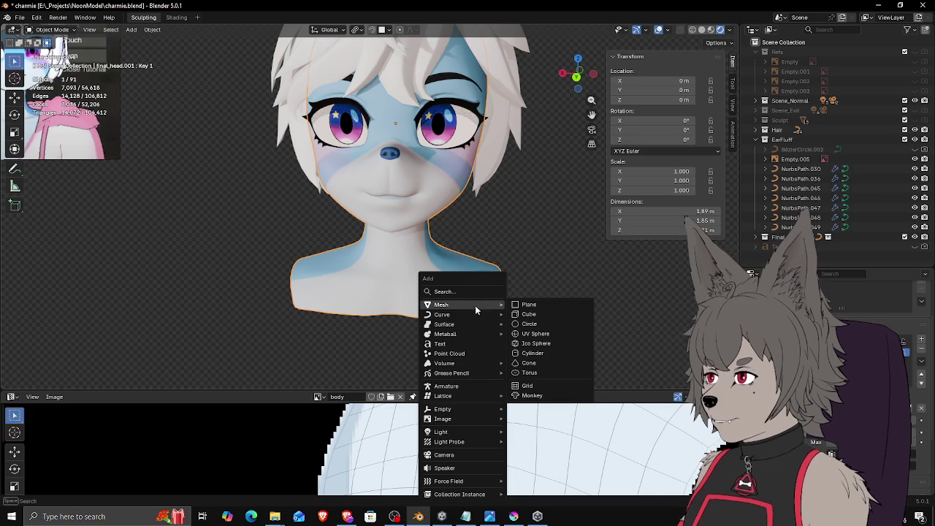
pyautogui.click(529, 304)
pyautogui.press('s')
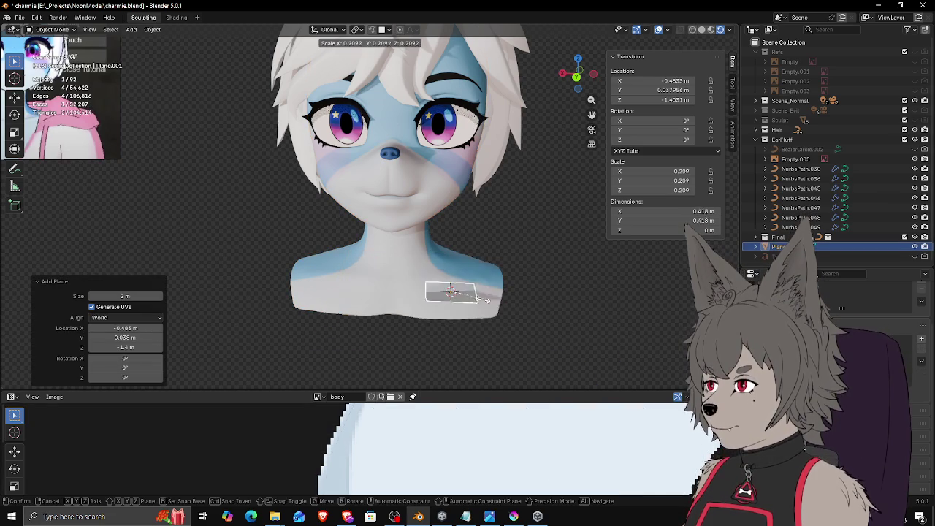
pyautogui.click(496, 302)
pyautogui.press('r')
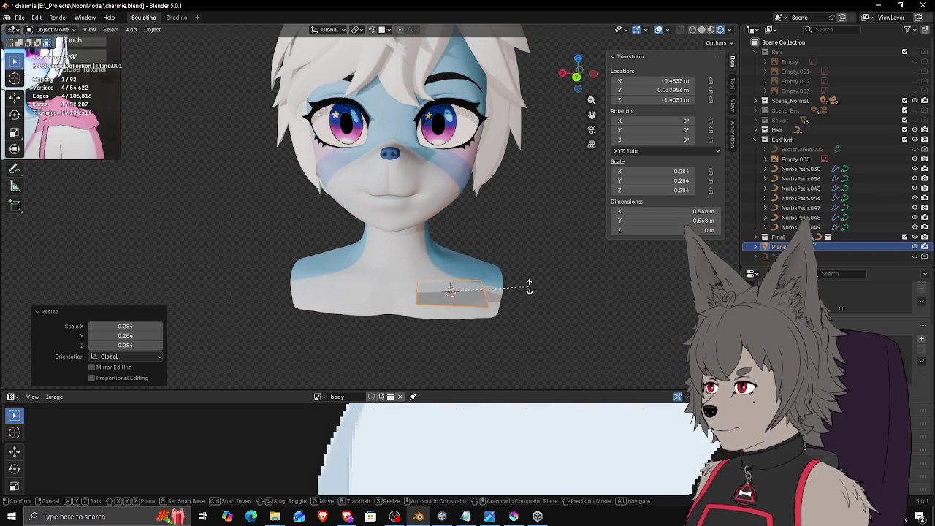
pyautogui.press('x')
pyautogui.press('9')
pyautogui.press('0')
pyautogui.press('Return')
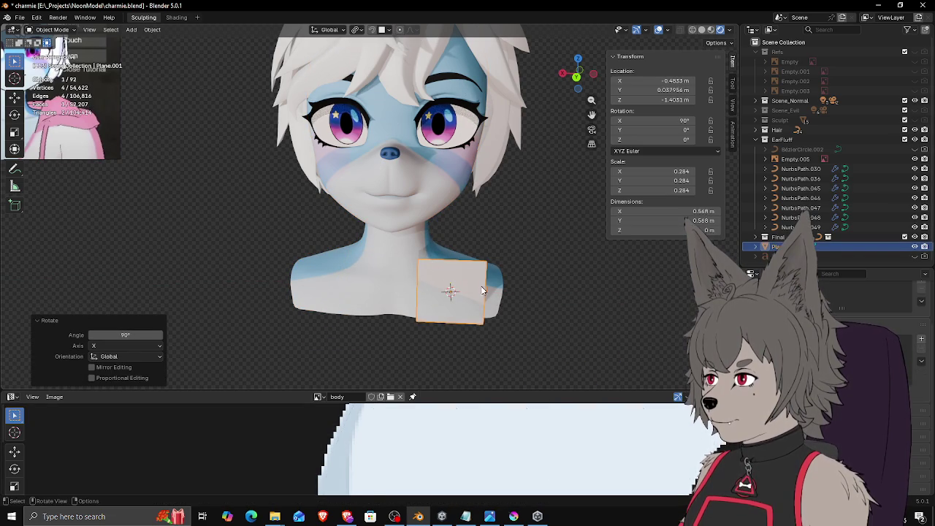
pyautogui.press('g')
pyautogui.press('y')
pyautogui.click(493, 306)
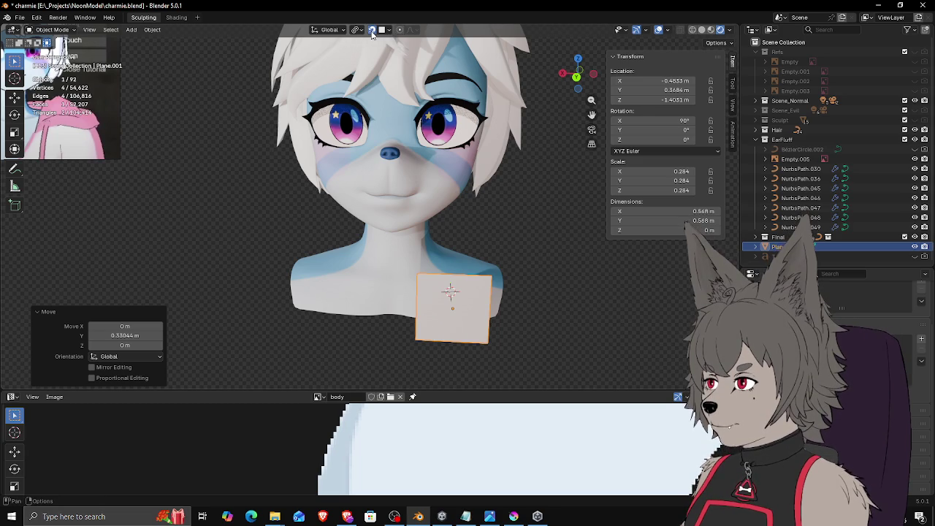
# Step: Shrink the plane to a small square and drop it onto the lower chest
pyautogui.keyDown('shift'); pyautogui.moveTo(463, 253); pyautogui.dragTo(450, 228, button='middle'); pyautogui.keyUp('shift')
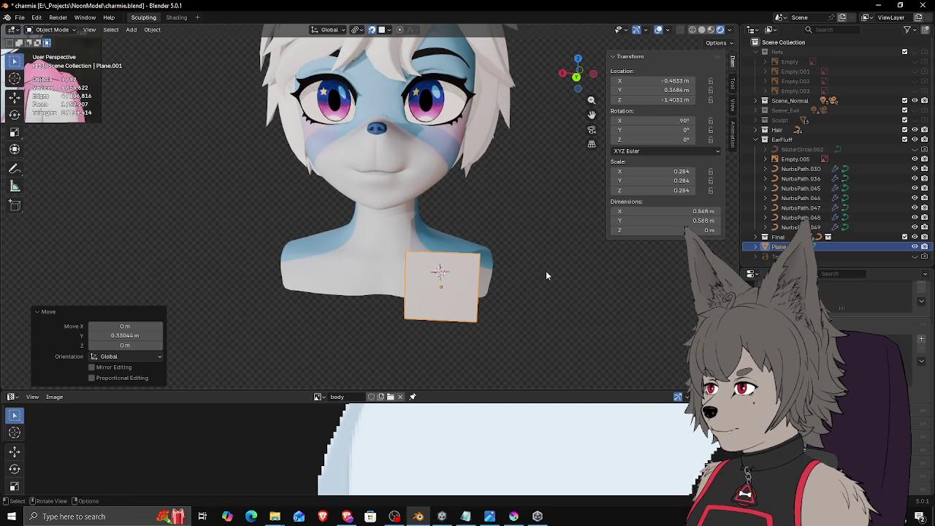
pyautogui.press('s')
pyautogui.click(475, 287)
pyautogui.press('g')
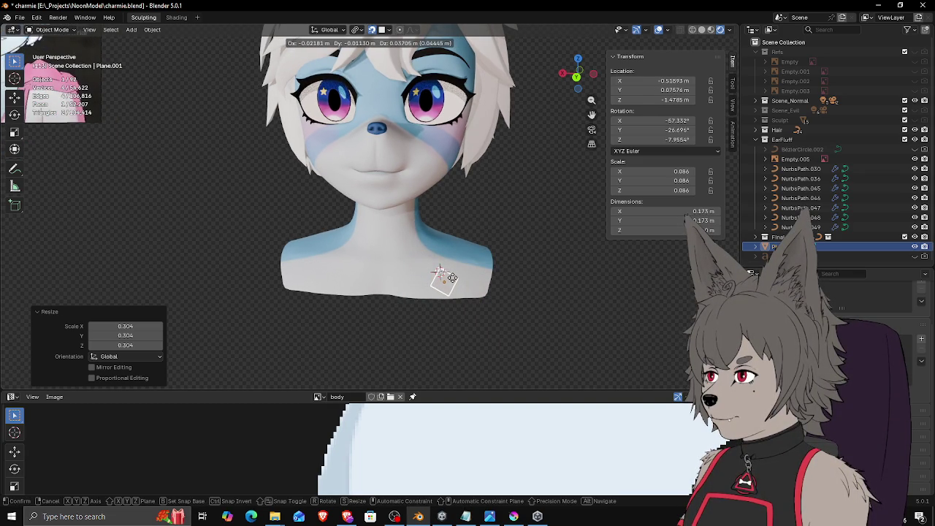
pyautogui.click(452, 277)
pyautogui.press('ctrl+KP_1')
pyautogui.press('KP_5')
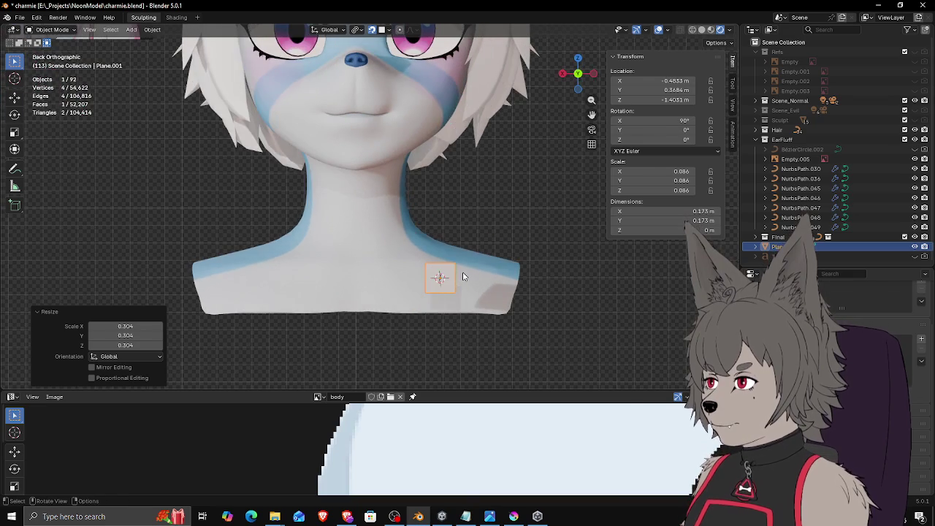
# Step: Enter Edit Mode on the plane and line it up in front orthographic view
pyautogui.press('Tab')
pyautogui.press('g')
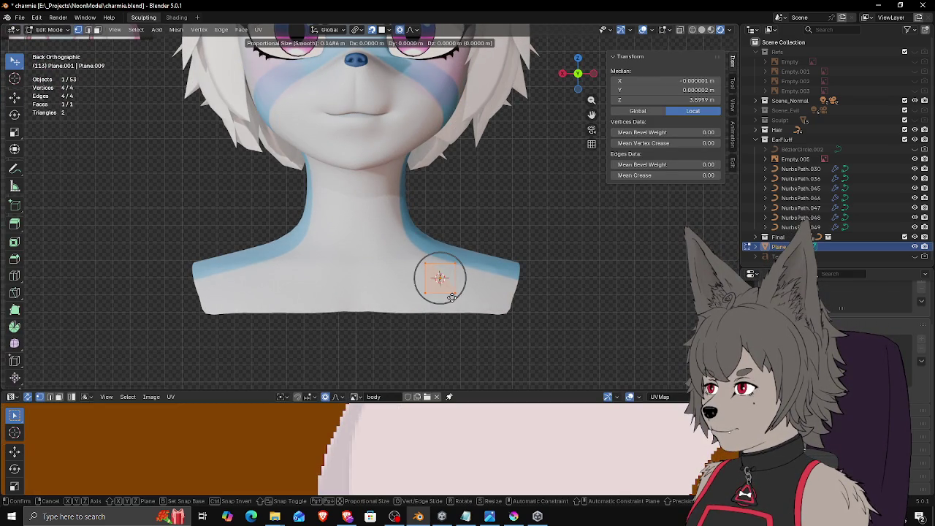
pyautogui.click(452, 298)
pyautogui.moveTo(474, 276)
pyautogui.mouseDown(button='middle')
pyautogui.moveTo(480, 282)
pyautogui.moveTo(455, 267)
pyautogui.mouseUp(button='middle')
pyautogui.scroll(-2, 452, 269)
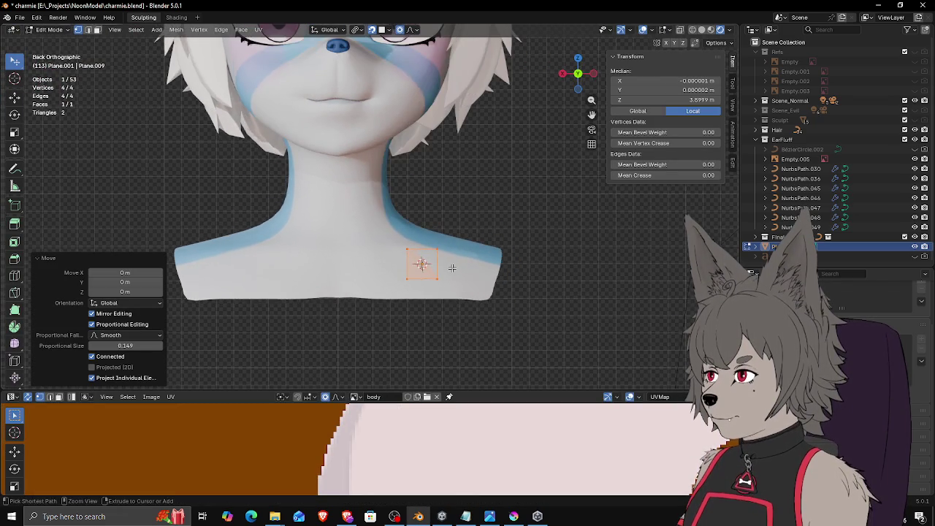
pyautogui.press('ctrl+KP_1')
pyautogui.scroll(2, 405, 294)
pyautogui.scroll(1, 412, 298)
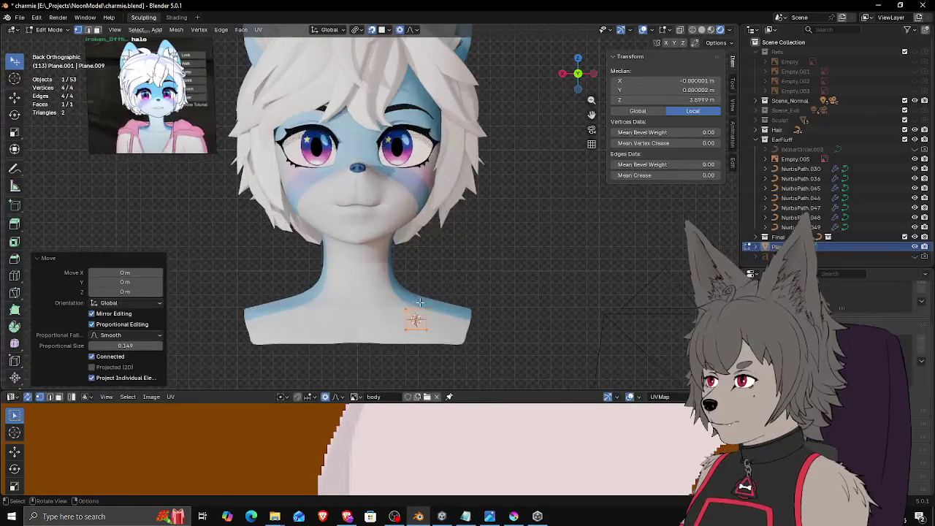
# Step: Drag the plane's left corners and shift the whole plane to fit the chest
pyautogui.moveTo(410, 328); pyautogui.dragTo(391, 342)
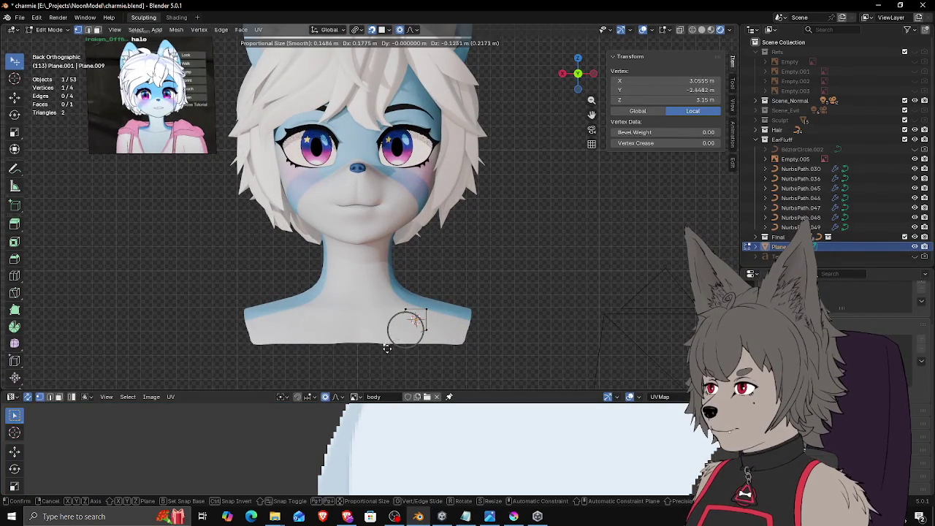
pyautogui.click(409, 308)
pyautogui.moveTo(408, 313)
pyautogui.mouseDown()
pyautogui.moveTo(405, 324)
pyautogui.moveTo(428, 323)
pyautogui.moveTo(403, 344)
pyautogui.mouseUp()
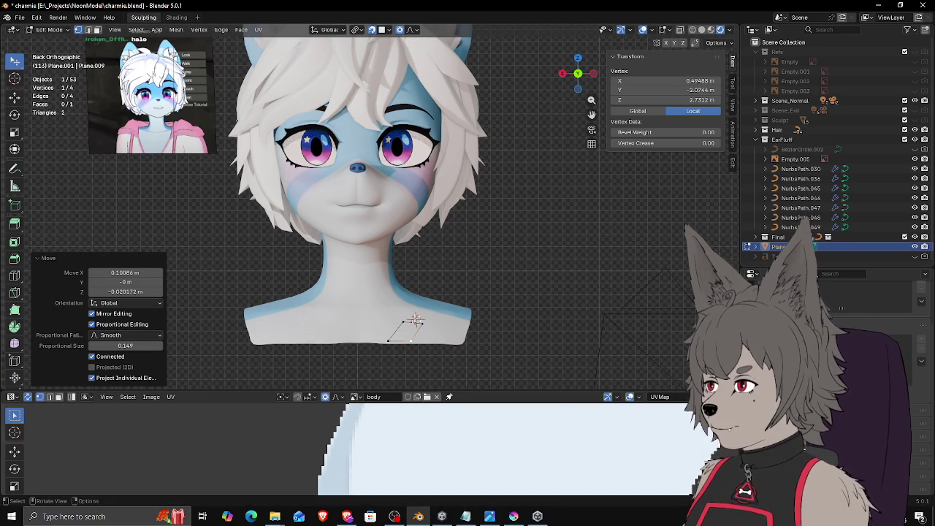
pyautogui.click(406, 322)
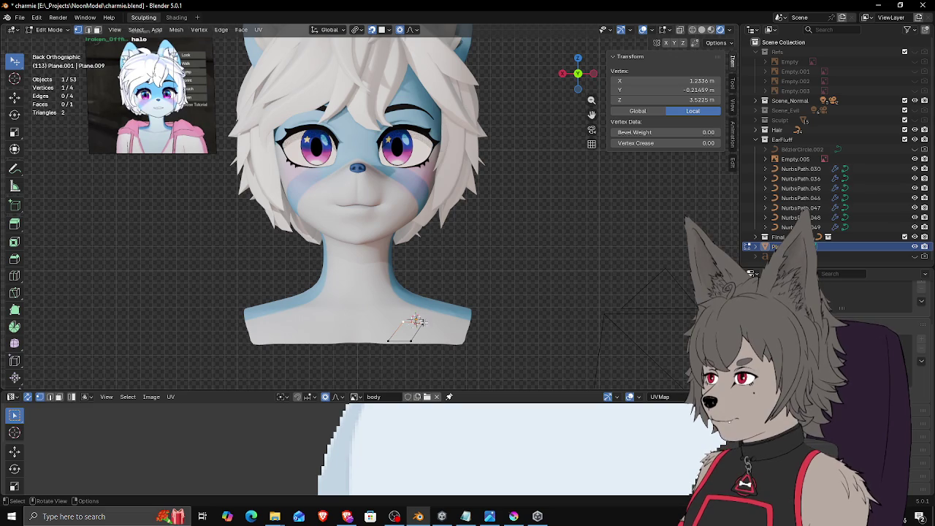
pyautogui.press('a')
pyautogui.press('g')
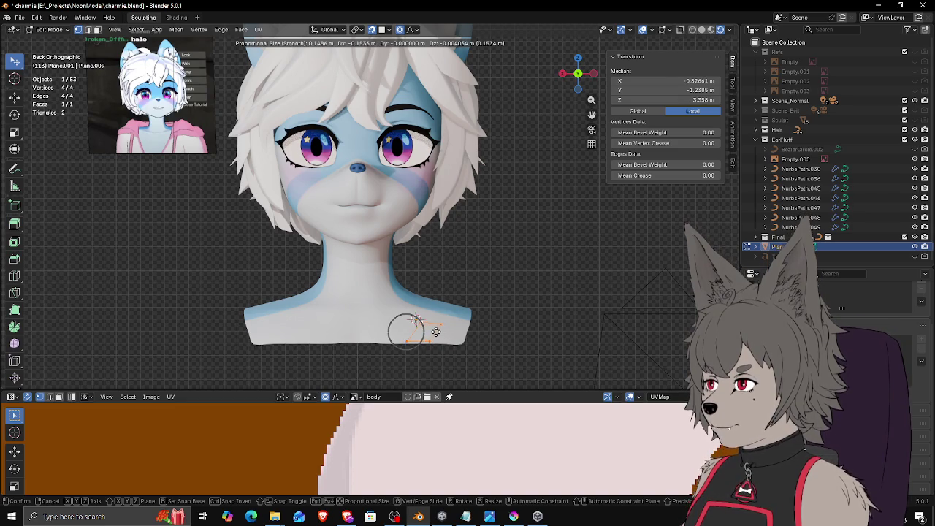
pyautogui.click(436, 332)
# Step: Fine-tune one corner of the plane with repeated small moves
pyautogui.click(418, 319)
pyautogui.press('g')
pyautogui.click(442, 320)
pyautogui.press('g')
pyautogui.click(434, 318)
pyautogui.press('g')
pyautogui.click(442, 322)
pyautogui.press('g')
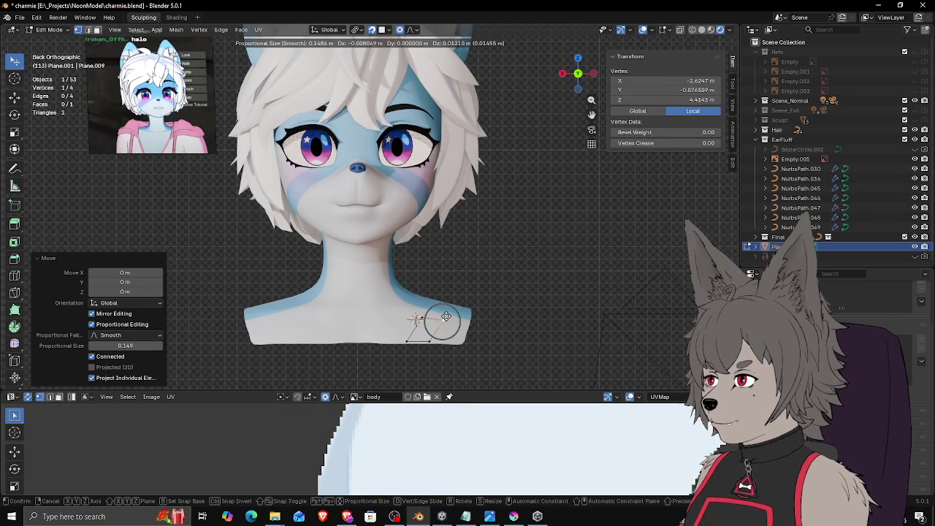
pyautogui.click(444, 315)
pyautogui.press('g')
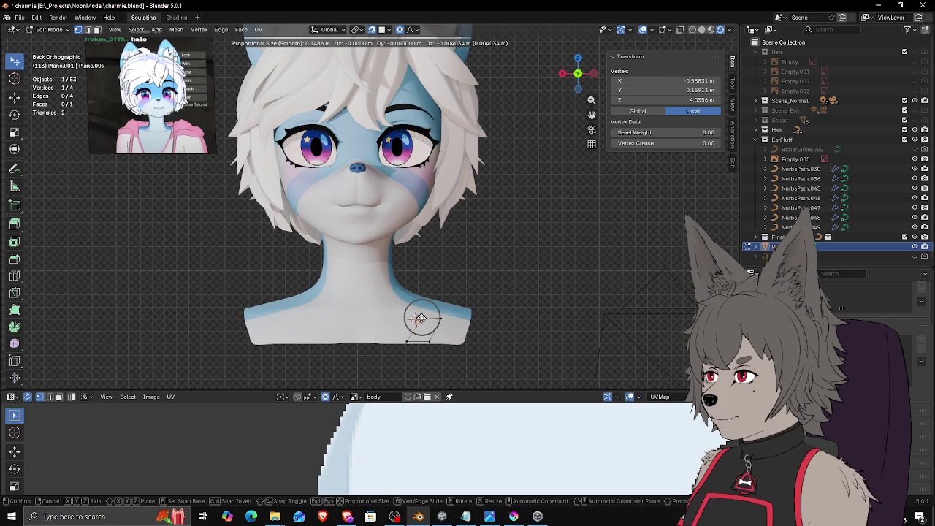
pyautogui.click(445, 318)
# Step: Extrude a new vertex from the corner and adjust its position
pyautogui.press('e')
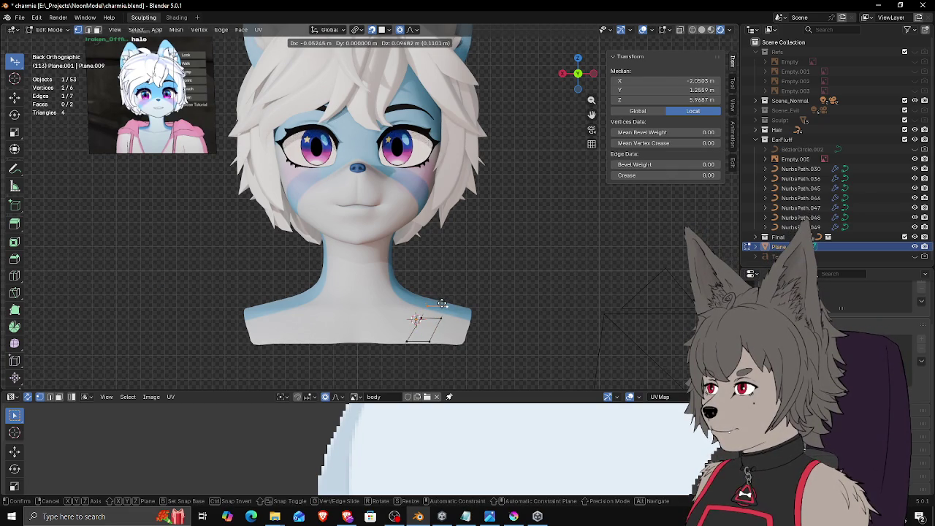
pyautogui.click(438, 301)
pyautogui.click(430, 304)
pyautogui.press('g')
pyautogui.click(442, 307)
pyautogui.press('g')
pyautogui.click(445, 310)
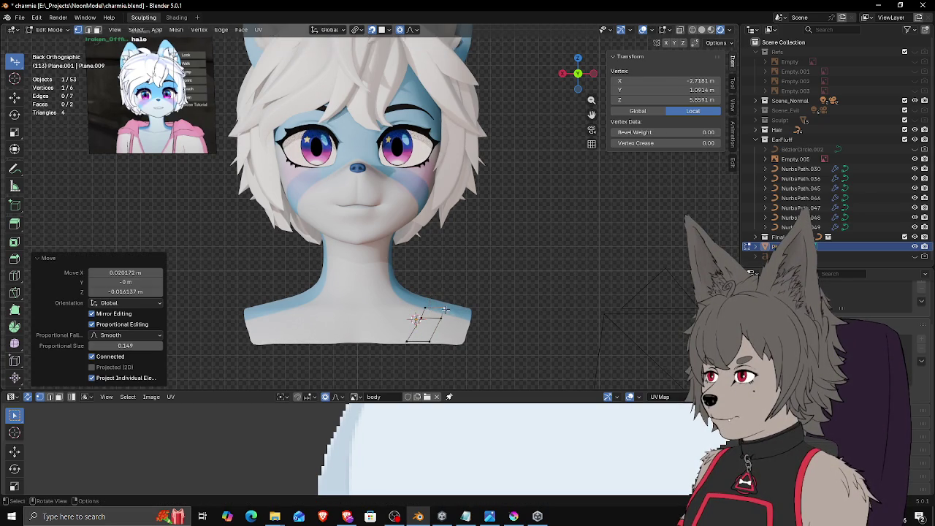
# Step: Move the extruded vertex toward the neck and select an edge for extrusion
pyautogui.moveTo(458, 302); pyautogui.dragTo(440, 355, button='middle')
pyautogui.press('g')
pyautogui.click(441, 355)
pyautogui.press('g')
pyautogui.click(456, 358)
pyautogui.press('g')
pyautogui.click(460, 363)
pyautogui.keyDown('shift'); pyautogui.click(427, 352); pyautogui.keyUp('shift')
# Step: Extrude the edge into a new face and rotate it along the side of the neck
pyautogui.press('e')
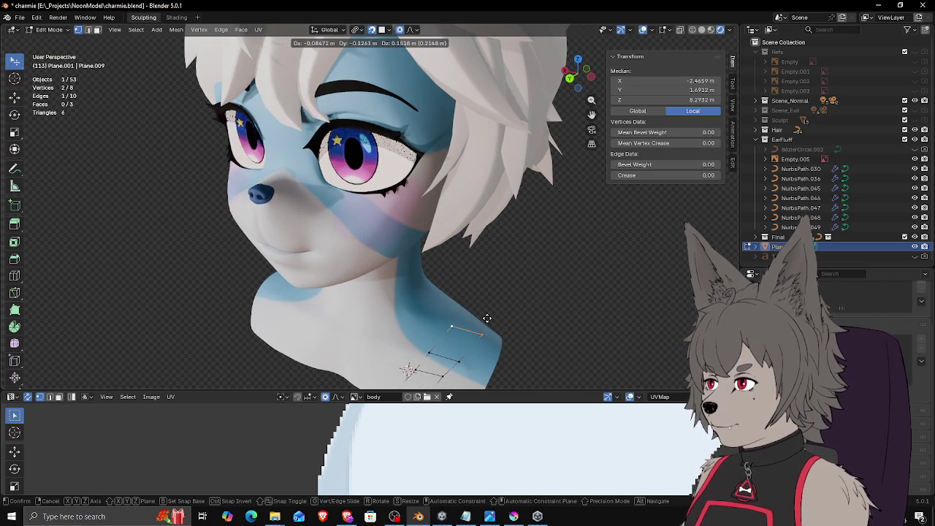
pyautogui.click(467, 326)
pyautogui.click(451, 329)
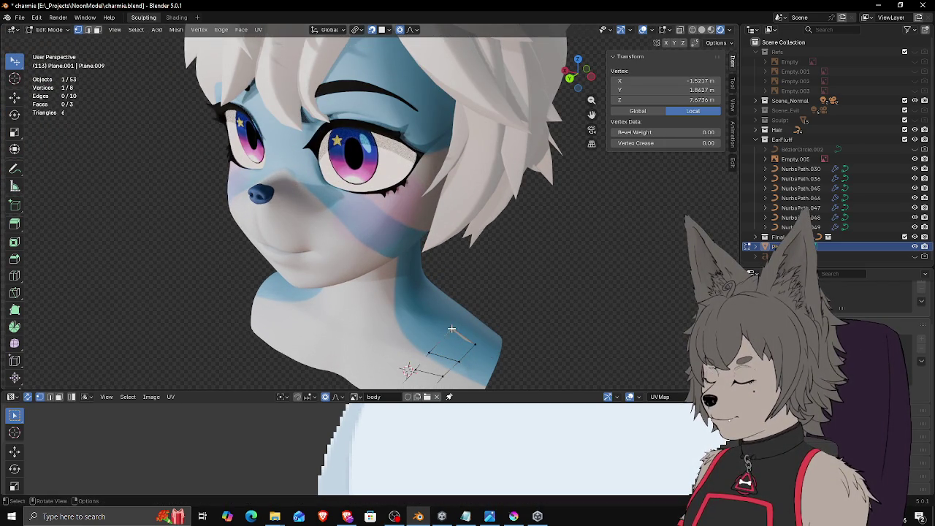
pyautogui.moveTo(493, 334); pyautogui.dragTo(438, 294, button='middle')
pyautogui.press('g')
pyautogui.press('Escape')
pyautogui.moveTo(410, 332); pyautogui.dragTo(434, 323)
pyautogui.keyDown('shift'); pyautogui.click(433, 322); pyautogui.keyUp('shift')
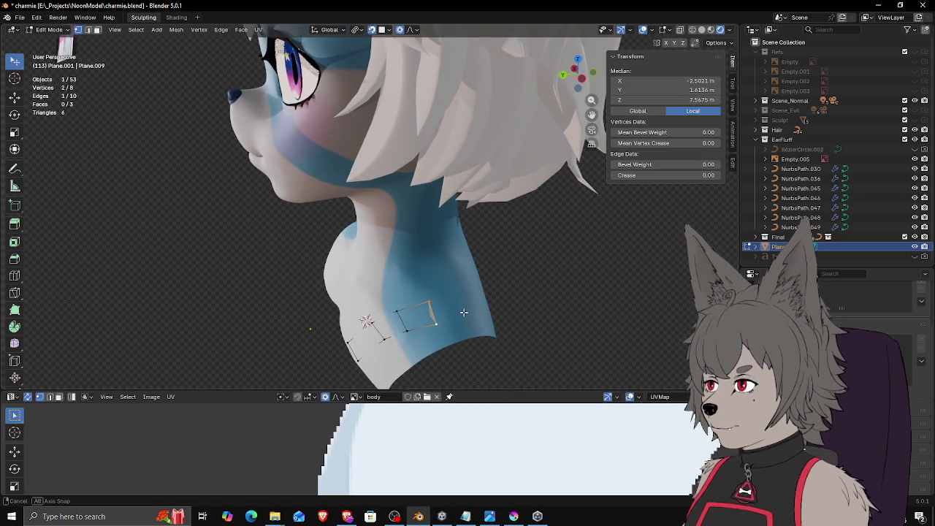
pyautogui.press('r')
pyautogui.click(504, 312)
# Step: Extrude two more faces around the neck, rotating and repositioning their ends
pyautogui.press('e')
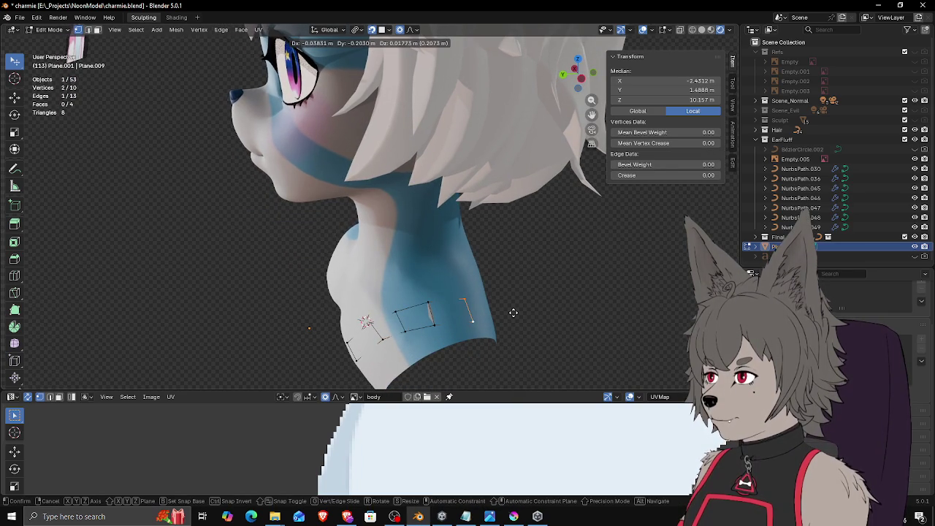
pyautogui.click(513, 312)
pyautogui.press('r')
pyautogui.click(504, 328)
pyautogui.moveTo(505, 328)
pyautogui.mouseDown(button='middle')
pyautogui.moveTo(469, 309)
pyautogui.moveTo(430, 82)
pyautogui.moveTo(314, 140)
pyautogui.mouseUp(button='middle')
pyautogui.press('e')
pyautogui.click(430, 81)
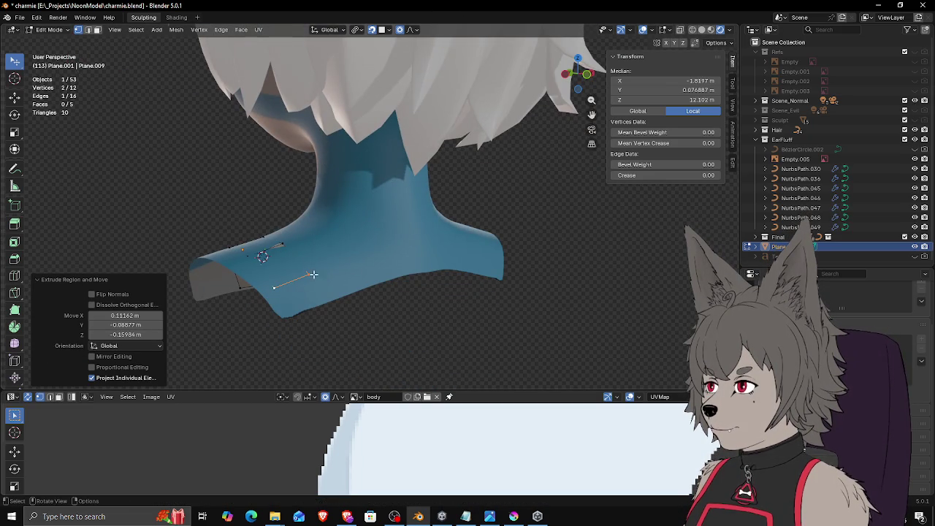
pyautogui.click(315, 274)
pyautogui.moveTo(315, 273); pyautogui.dragTo(358, 263)
pyautogui.press('g')
pyautogui.click(351, 280)
# Step: Adjust vertices on the side of the strip to follow the neck
pyautogui.click(296, 272)
pyautogui.press('g')
pyautogui.click(290, 255)
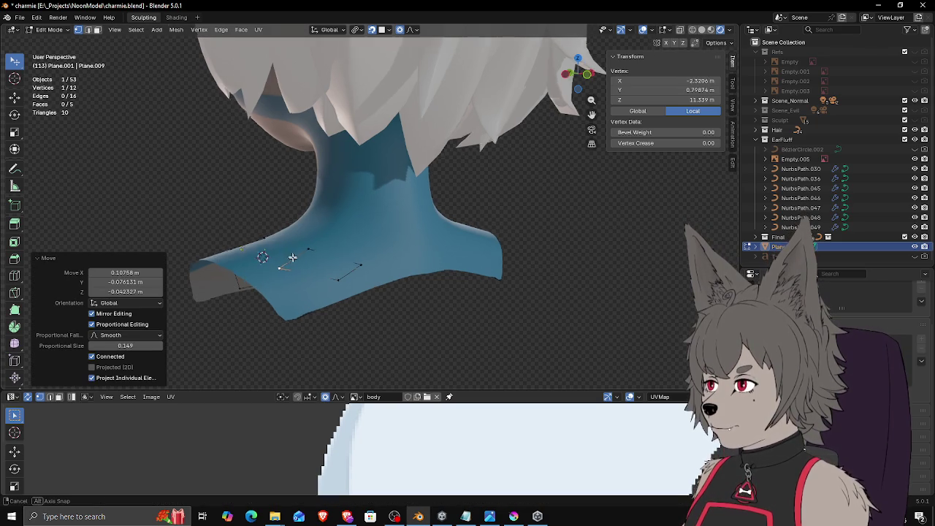
pyautogui.moveTo(289, 255); pyautogui.dragTo(343, 293, button='middle')
pyautogui.press('g')
pyautogui.click(421, 315)
pyautogui.press('g')
pyautogui.click(420, 309)
# Step: Reposition the lower strip vertices as seen from below the neck
pyautogui.moveTo(419, 309); pyautogui.dragTo(346, 300, button='middle')
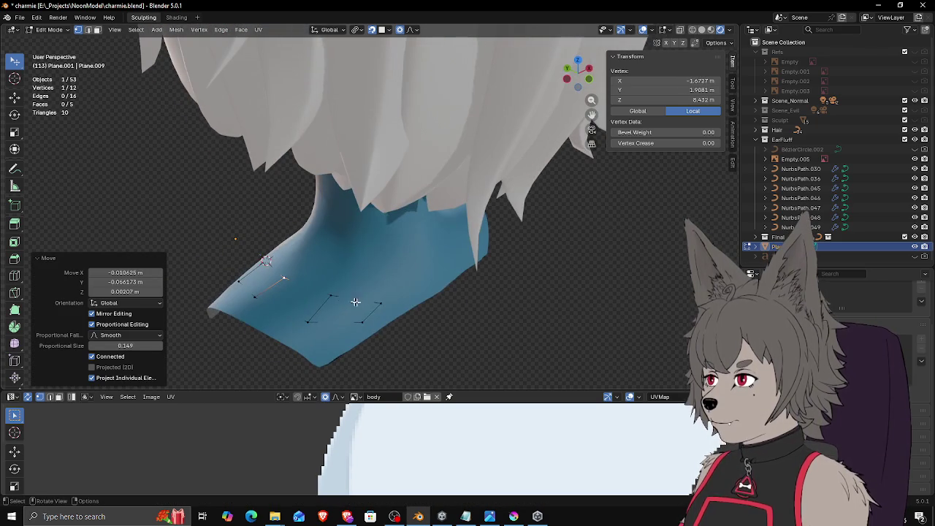
pyautogui.click(381, 304)
pyautogui.press('g')
pyautogui.click(390, 282)
pyautogui.click(366, 319)
pyautogui.press('g')
pyautogui.click(380, 299)
pyautogui.press('g')
pyautogui.click(322, 299)
pyautogui.press('g')
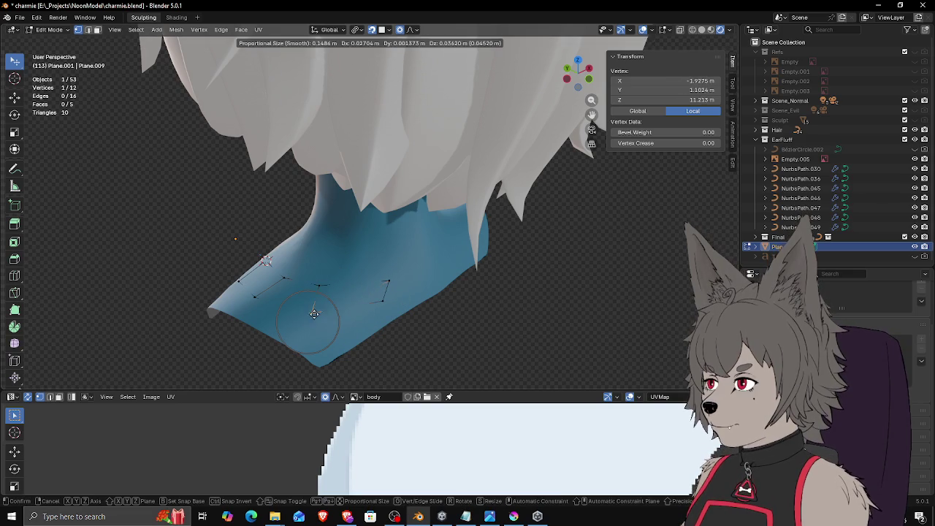
pyautogui.click(321, 310)
# Step: Nudge a front vertex into place and add a Mirror modifier to the piece
pyautogui.click(387, 281)
pyautogui.press('g')
pyautogui.click(380, 302)
pyautogui.click(380, 302)
pyautogui.press('g')
pyautogui.click(383, 302)
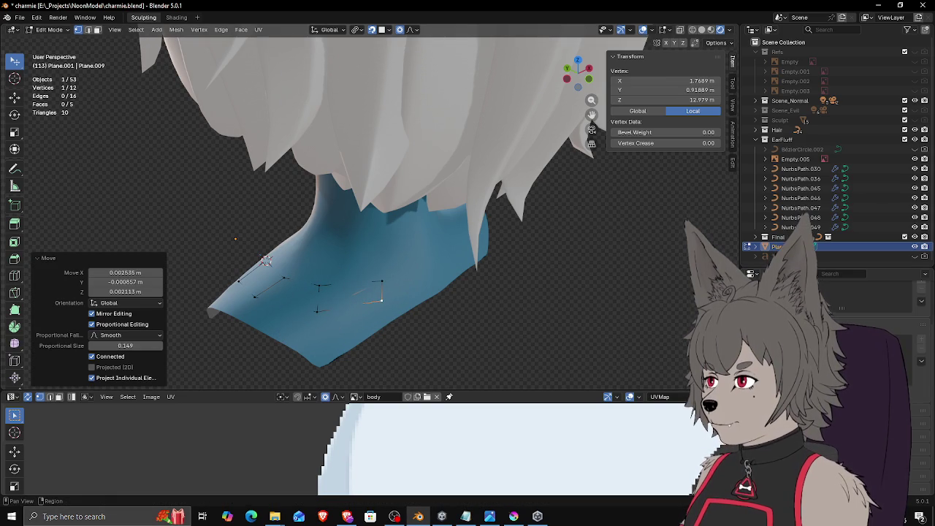
pyautogui.click(751, 387)
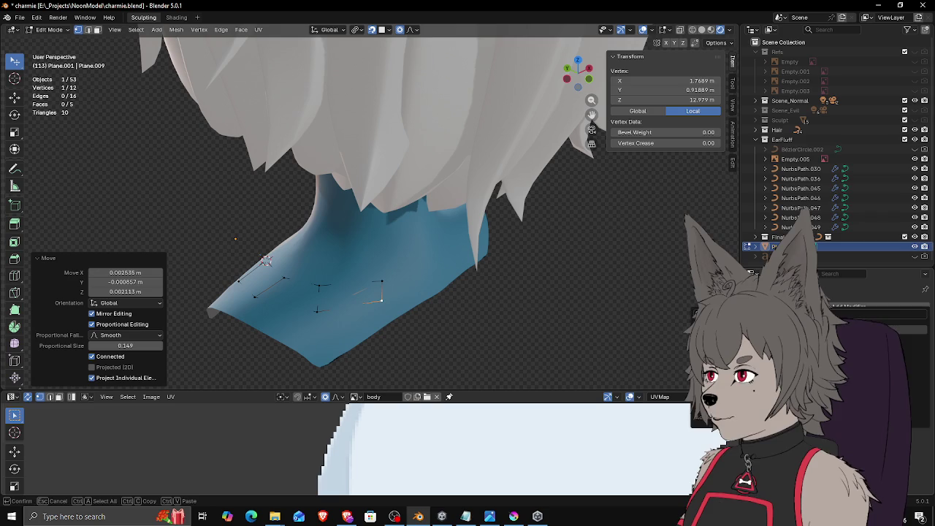
pyautogui.click(911, 373)
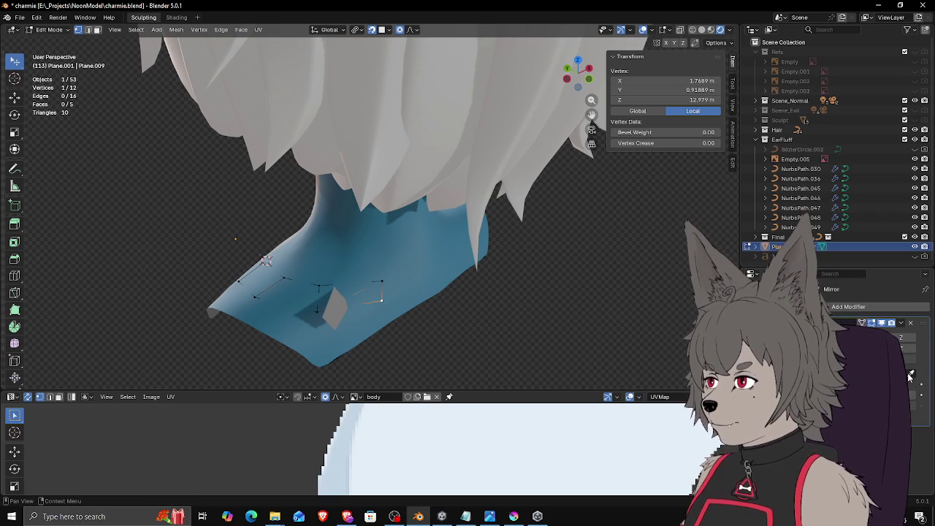
# Step: Select the front edge and extrude a sixth face across the chest
pyautogui.moveTo(417, 236); pyautogui.dragTo(330, 244, button='middle')
pyautogui.keyDown('shift'); pyautogui.click(322, 266); pyautogui.keyUp('shift')
pyautogui.click(326, 248)
pyautogui.keyDown('shift'); pyautogui.click(319, 265); pyautogui.keyUp('shift')
pyautogui.press('e')
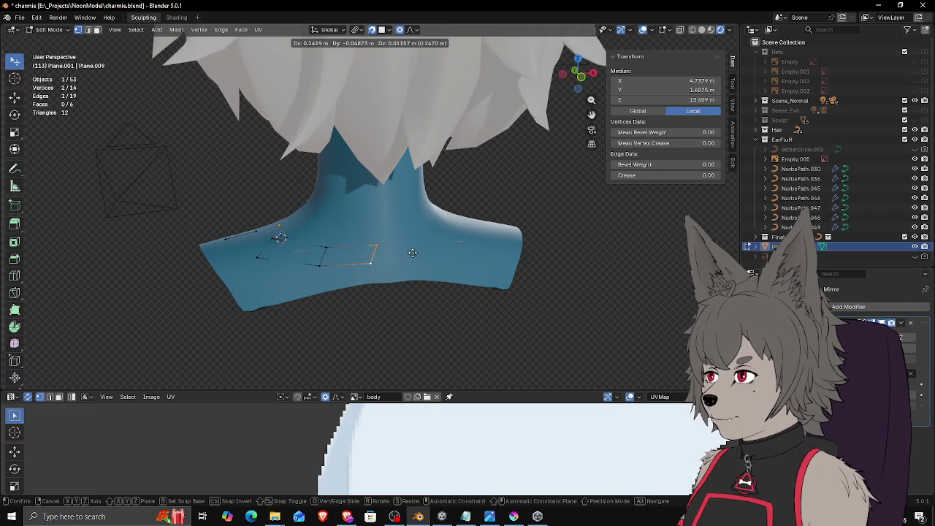
pyautogui.click(391, 244)
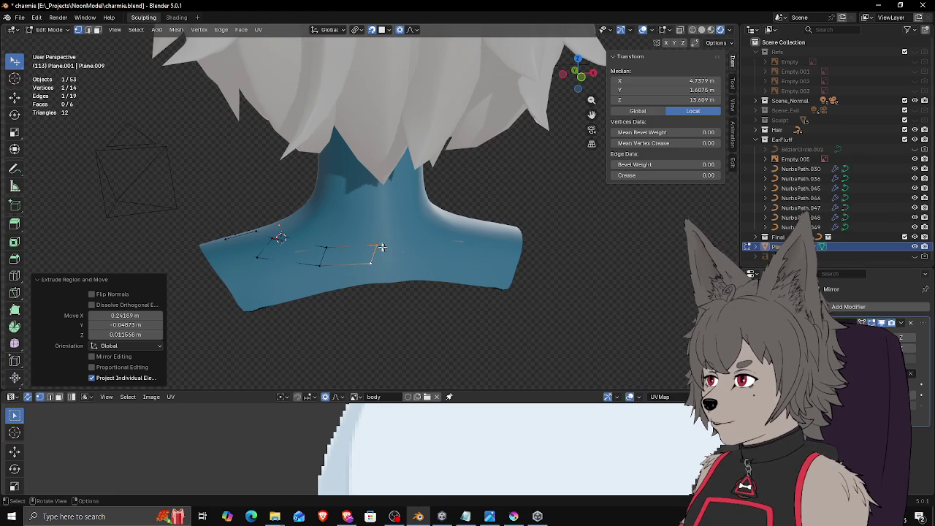
pyautogui.press('g')
pyautogui.click(387, 250)
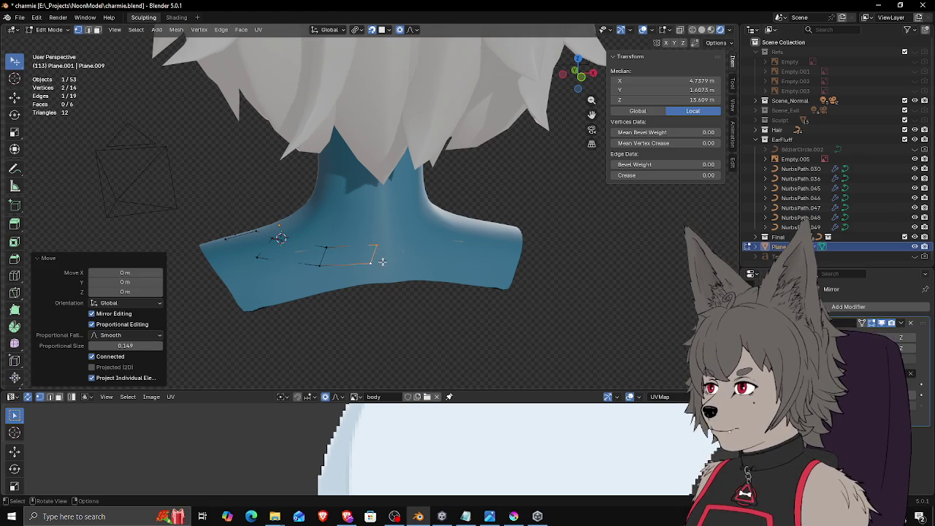
pyautogui.moveTo(378, 261); pyautogui.dragTo(394, 252, button='middle')
# Step: Switch to wireframe shading and pull the first collar vertex out onto the shoulder
pyautogui.press('z')
pyautogui.press('w')
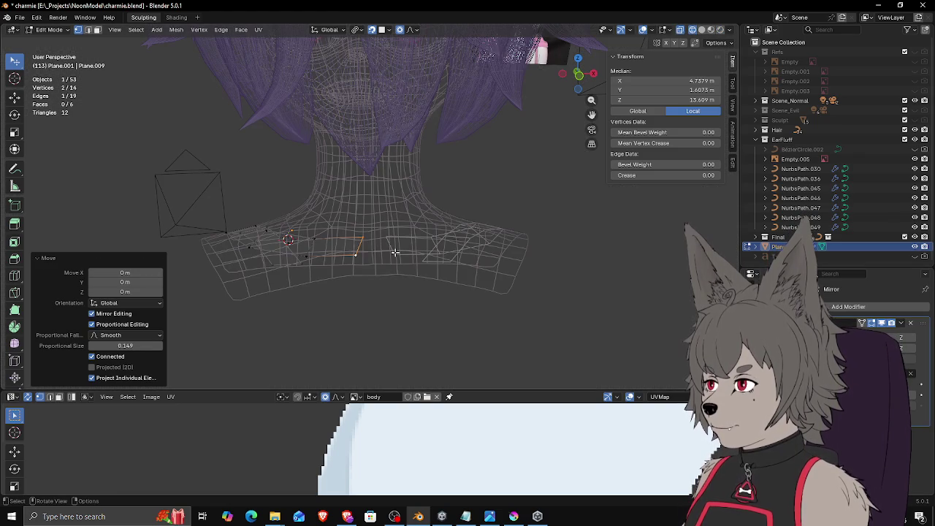
pyautogui.click(363, 239)
pyautogui.press('g')
pyautogui.click(405, 236)
pyautogui.press('g')
pyautogui.click(393, 252)
# Step: Reposition a collar vertex along the side of the neck
pyautogui.moveTo(393, 252); pyautogui.dragTo(438, 251, button='middle')
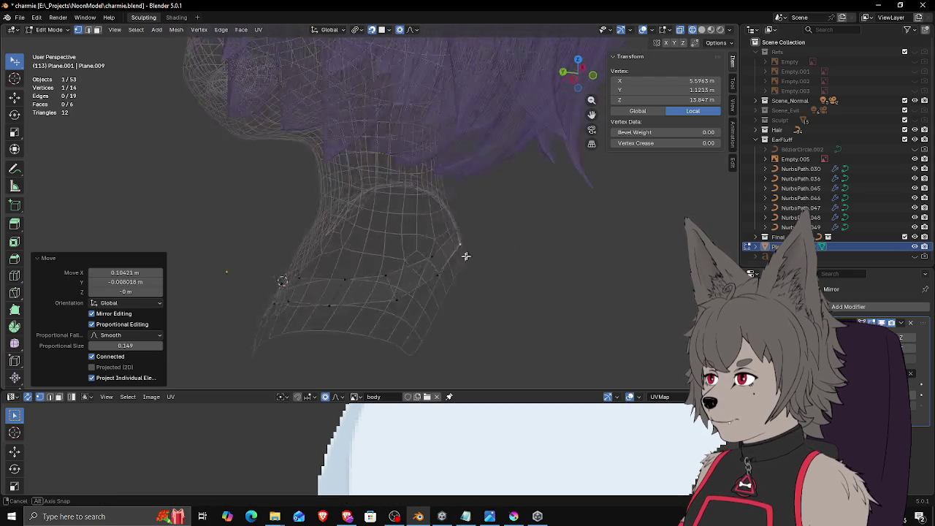
pyautogui.press('g')
pyautogui.click(449, 252)
pyautogui.press('g')
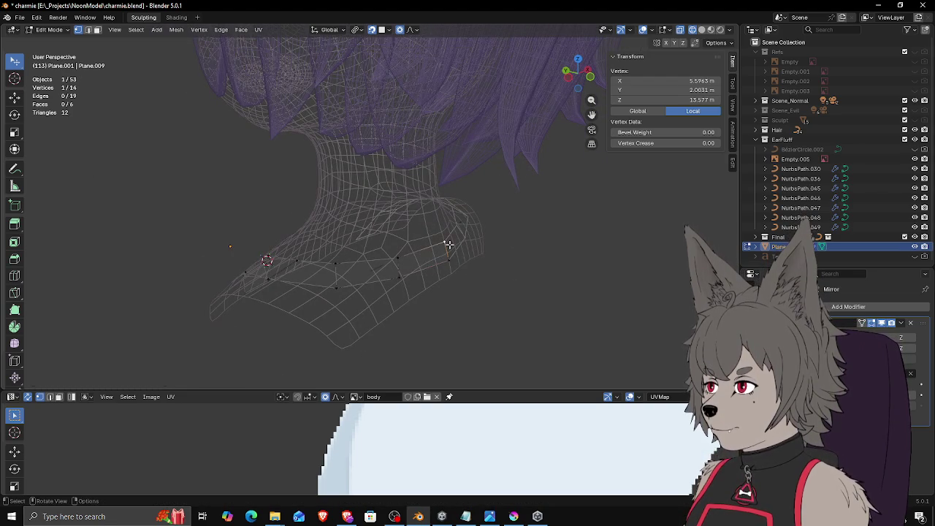
pyautogui.click(450, 250)
pyautogui.press('g')
pyautogui.click(453, 263)
# Step: From the front, move a lower collar vertex up toward the neck
pyautogui.moveTo(452, 263); pyautogui.dragTo(346, 266, button='middle')
pyautogui.click(415, 263)
pyautogui.click(362, 281)
pyautogui.press('g')
pyautogui.click(370, 266)
# Step: Pull another vertex into place over the shoulders and orbit to check the drape
pyautogui.click(371, 262)
pyautogui.moveTo(340, 257)
pyautogui.mouseDown(button='middle')
pyautogui.moveTo(412, 266)
pyautogui.moveTo(494, 255)
pyautogui.moveTo(477, 300)
pyautogui.mouseUp(button='middle')
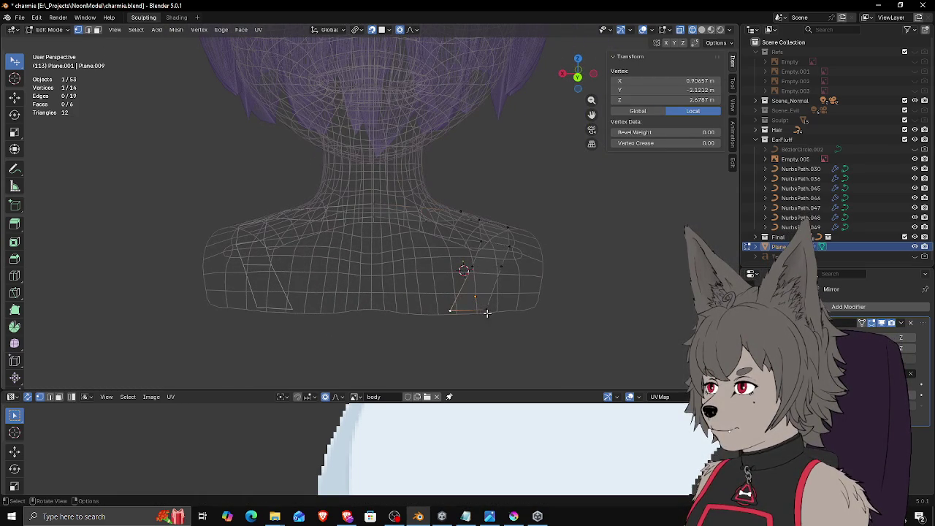
pyautogui.press('g')
pyautogui.click(471, 310)
pyautogui.press('g')
pyautogui.click(447, 307)
pyautogui.moveTo(447, 307)
pyautogui.mouseDown(button='middle')
pyautogui.moveTo(495, 309)
pyautogui.moveTo(451, 304)
pyautogui.moveTo(489, 241)
pyautogui.mouseUp(button='middle')
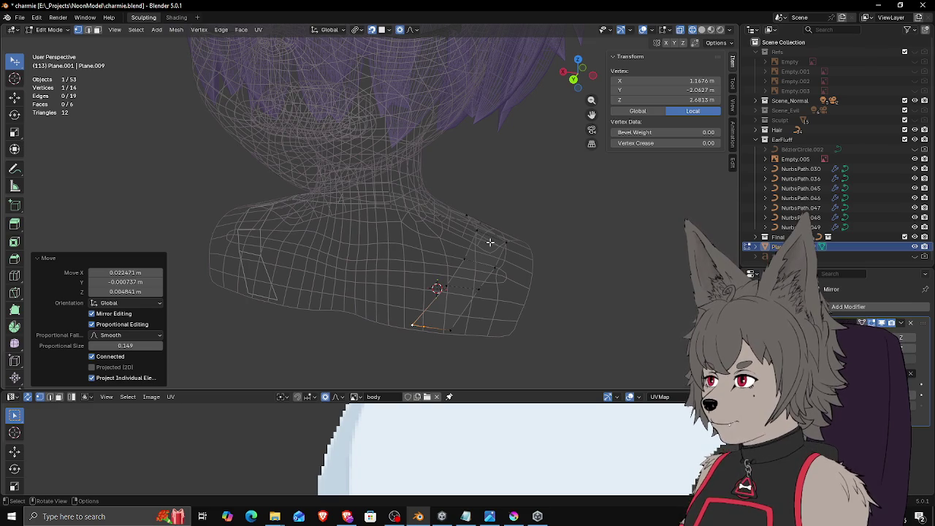
pyautogui.moveTo(474, 226); pyautogui.dragTo(475, 255, button='middle')
# Step: Move outline vertices beside the head and down onto the chest
pyautogui.click(476, 238)
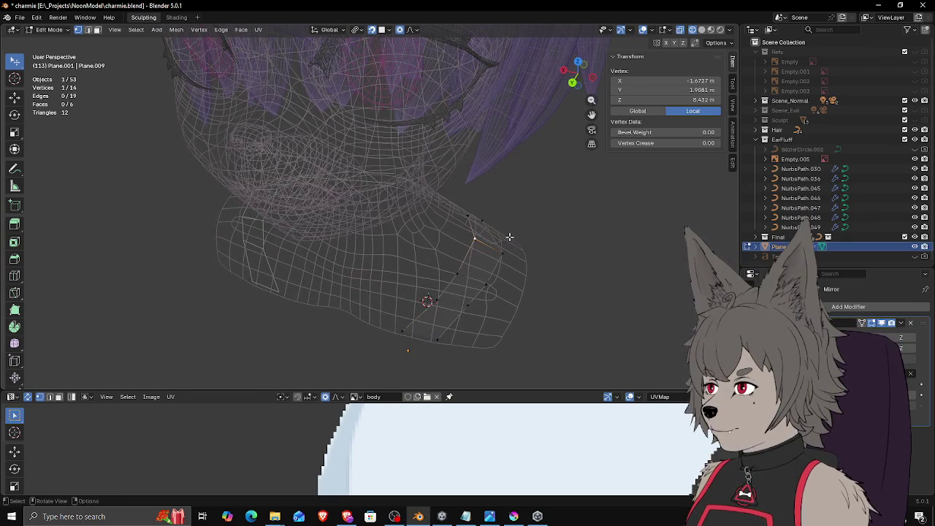
pyautogui.moveTo(536, 241)
pyautogui.mouseDown(button='middle')
pyautogui.moveTo(545, 240)
pyautogui.moveTo(499, 246)
pyautogui.mouseUp(button='middle')
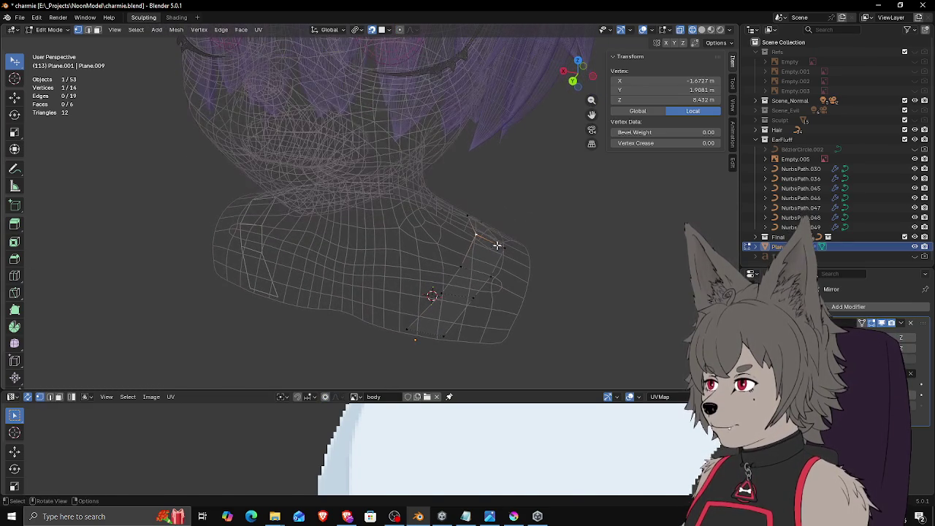
pyautogui.press('g')
pyautogui.click(488, 241)
pyautogui.click(460, 269)
pyautogui.press('g')
pyautogui.click(438, 292)
# Step: Refine a chest vertex's position with several successive moves
pyautogui.press('g')
pyautogui.click(435, 294)
pyautogui.press('g')
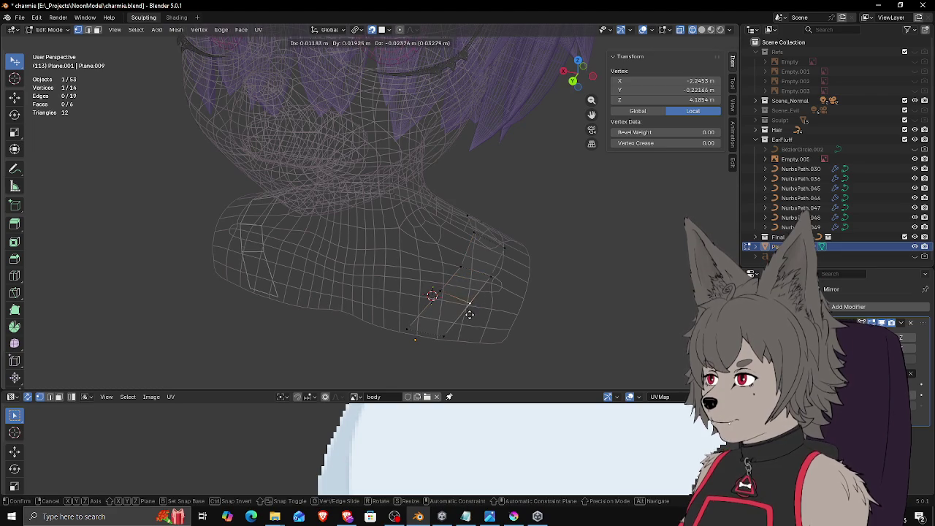
pyautogui.click(468, 314)
pyautogui.press('g')
pyautogui.click(453, 305)
pyautogui.press('g')
pyautogui.click(464, 310)
pyautogui.press('g')
pyautogui.click(433, 298)
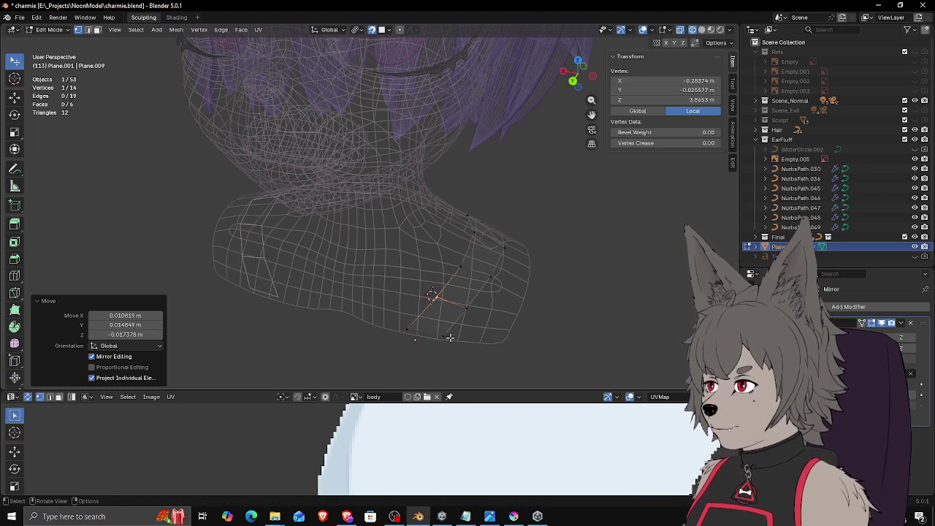
pyautogui.press('g')
# Step: From below the neck, adjust the outline vertices under the collar
pyautogui.moveTo(504, 252); pyautogui.dragTo(511, 265, button='middle')
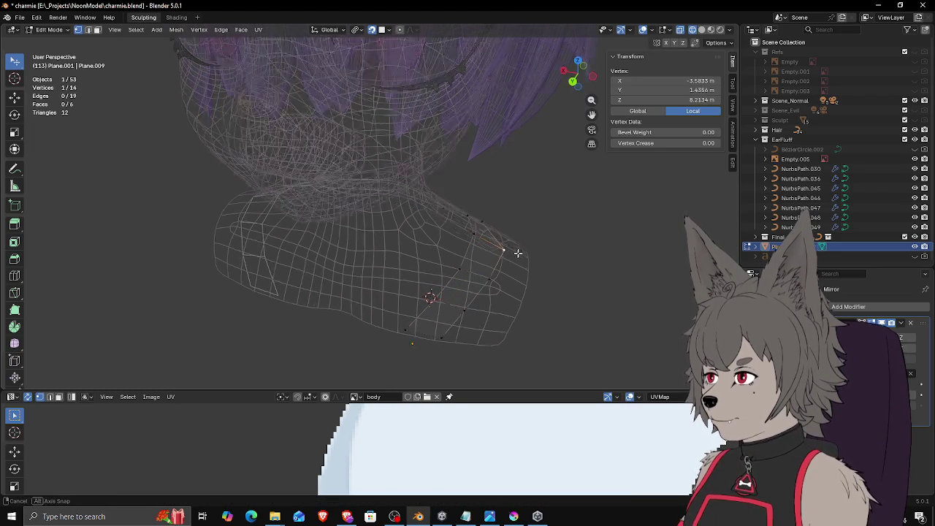
pyautogui.moveTo(480, 220)
pyautogui.mouseDown(button='middle')
pyautogui.moveTo(426, 226)
pyautogui.moveTo(388, 251)
pyautogui.mouseUp(button='middle')
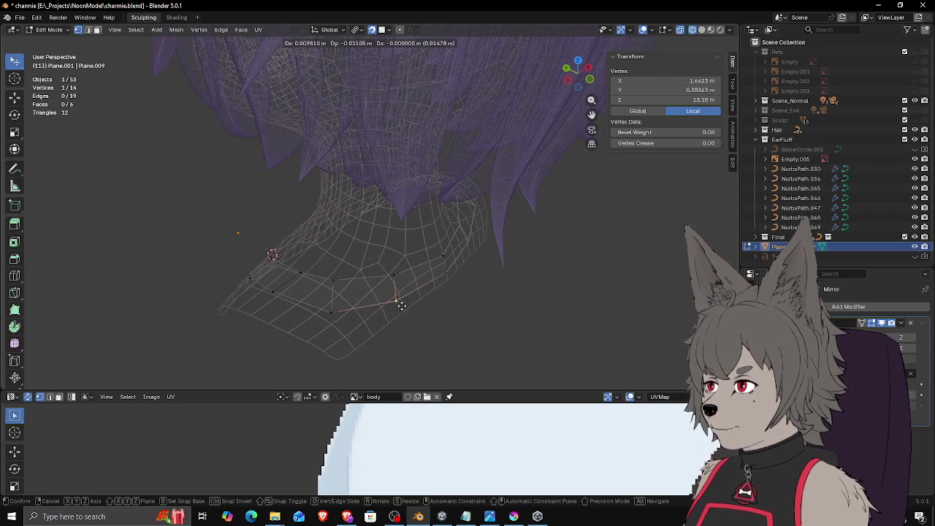
pyautogui.moveTo(410, 273)
pyautogui.mouseDown(button='middle')
pyautogui.moveTo(403, 244)
pyautogui.moveTo(380, 275)
pyautogui.moveTo(417, 271)
pyautogui.moveTo(423, 290)
pyautogui.moveTo(480, 286)
pyautogui.moveTo(401, 294)
pyautogui.mouseUp(button='middle')
pyautogui.press('g')
pyautogui.click(409, 278)
pyautogui.click(401, 295)
pyautogui.press('g')
pyautogui.click(395, 288)
pyautogui.press('g')
pyautogui.click(384, 275)
# Step: Adjust the outline vertices near the shoulder
pyautogui.click(444, 293)
pyautogui.moveTo(444, 292)
pyautogui.mouseDown(button='middle')
pyautogui.moveTo(366, 263)
pyautogui.moveTo(355, 271)
pyautogui.moveTo(465, 278)
pyautogui.moveTo(492, 305)
pyautogui.moveTo(504, 272)
pyautogui.mouseUp(button='middle')
pyautogui.click(354, 257)
pyautogui.press('g')
pyautogui.click(361, 261)
pyautogui.click(380, 269)
pyautogui.press('g')
pyautogui.click(396, 273)
# Step: Place the shoulder vertices and settle one on the lower chest
pyautogui.click(471, 305)
pyautogui.press('g')
pyautogui.click(505, 286)
pyautogui.click(503, 273)
pyautogui.press('g')
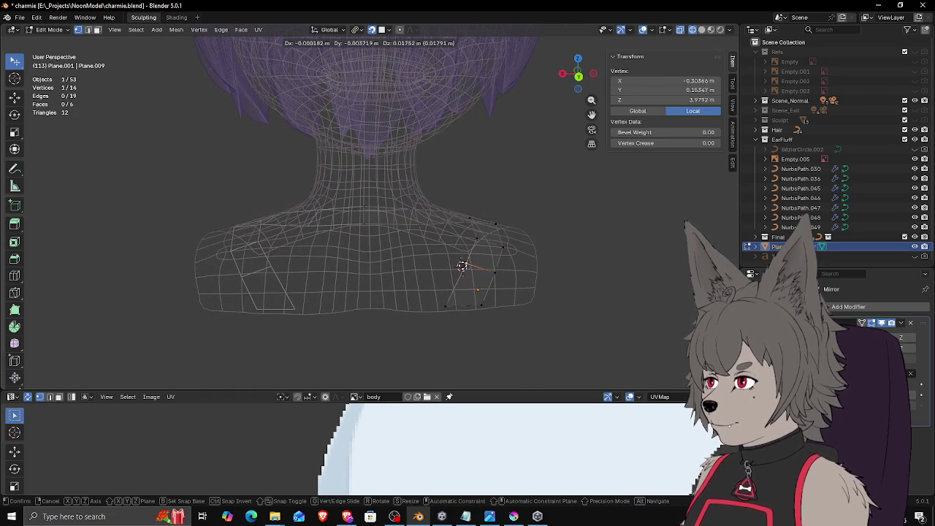
pyautogui.click(445, 299)
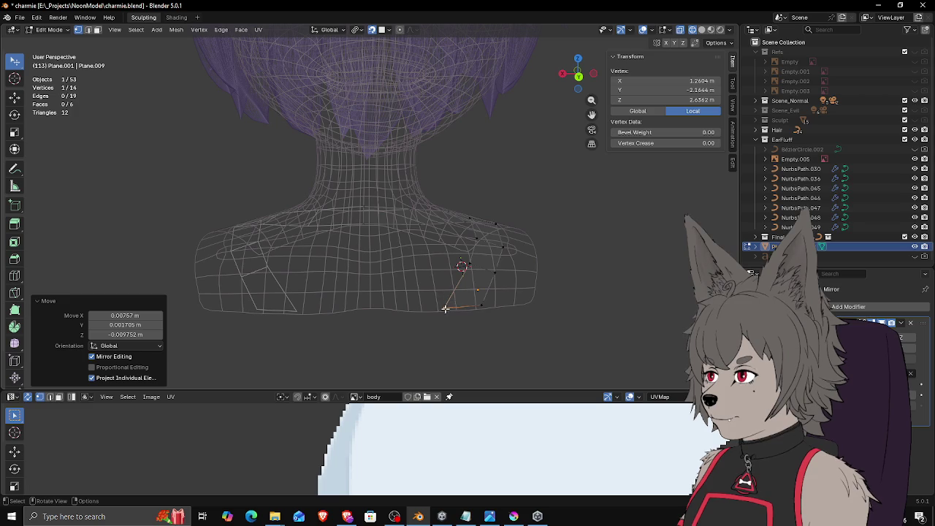
pyautogui.press('g')
pyautogui.click(495, 310)
pyautogui.press('g')
pyautogui.click(494, 284)
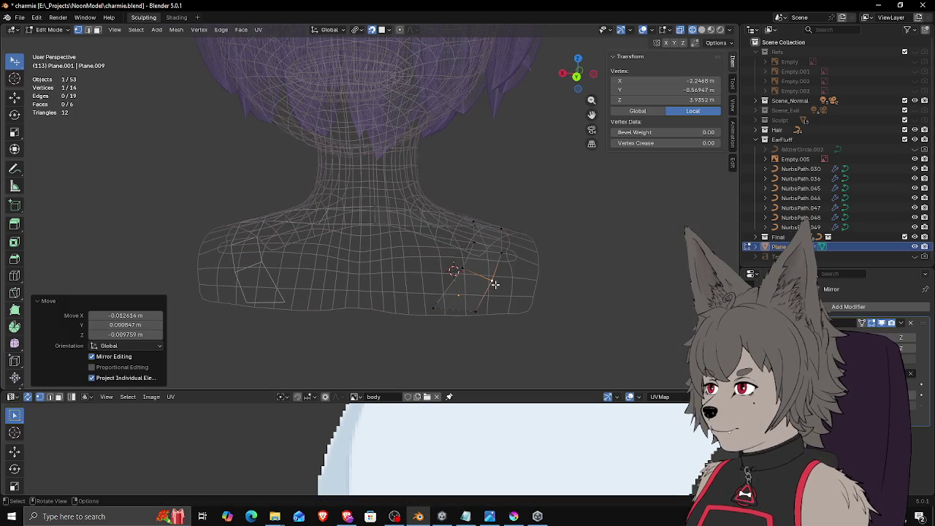
# Step: View the collar with Solid, then Material Preview shading, and return to Object Mode
pyautogui.press('z')
pyautogui.click(570, 275)
pyautogui.moveTo(511, 284)
pyautogui.mouseDown(button='middle')
pyautogui.moveTo(381, 291)
pyautogui.moveTo(519, 286)
pyautogui.mouseUp(button='middle')
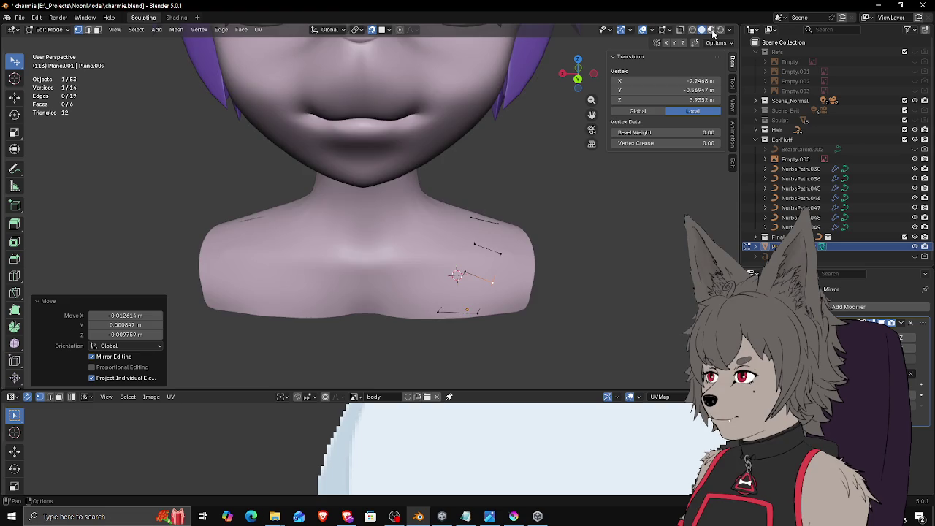
pyautogui.click(712, 30)
pyautogui.moveTo(586, 153)
pyautogui.mouseDown(button='middle')
pyautogui.moveTo(342, 289)
pyautogui.moveTo(494, 270)
pyautogui.mouseUp(button='middle')
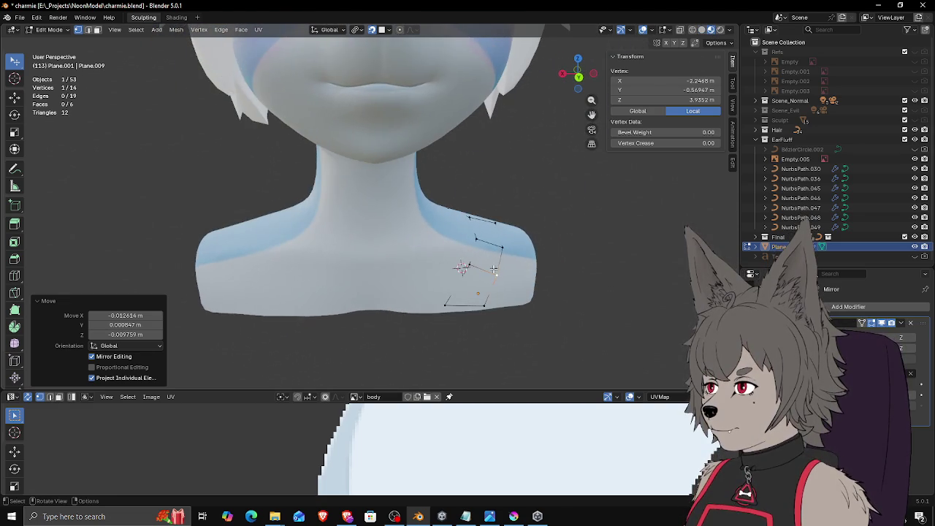
pyautogui.press('Tab')
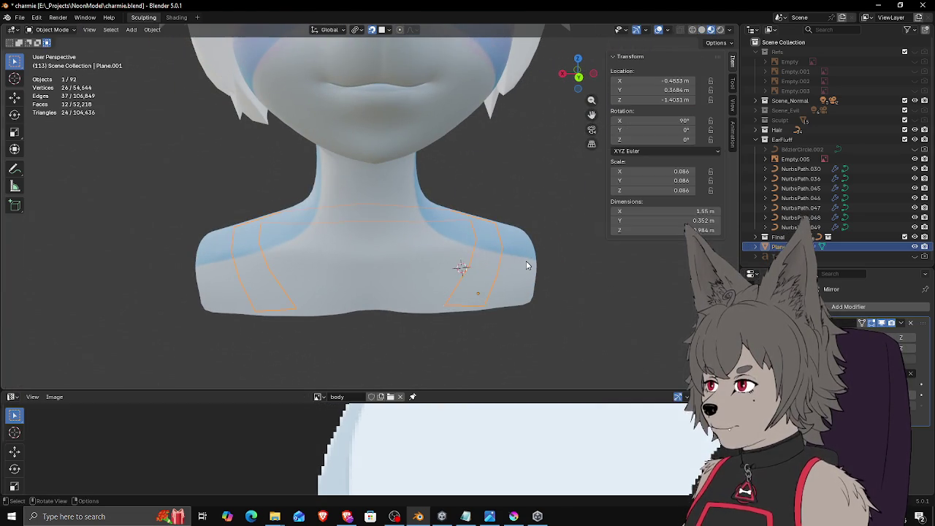
# Step: Add a Subdivision Surface modifier via the 'subd' search and orbit to inspect the smoothed band
pyautogui.moveTo(527, 265); pyautogui.dragTo(539, 268, button='middle')
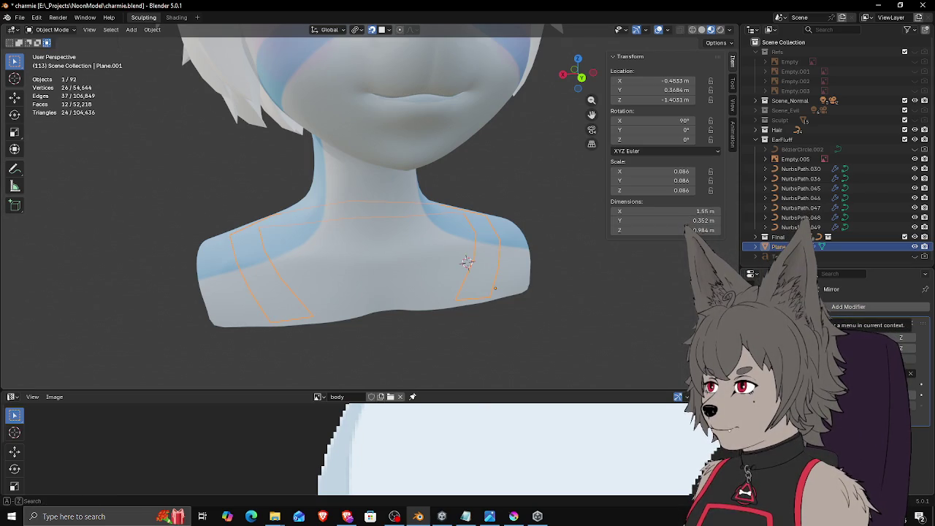
pyautogui.click(848, 307)
pyautogui.write('subd')
pyautogui.press('Return')
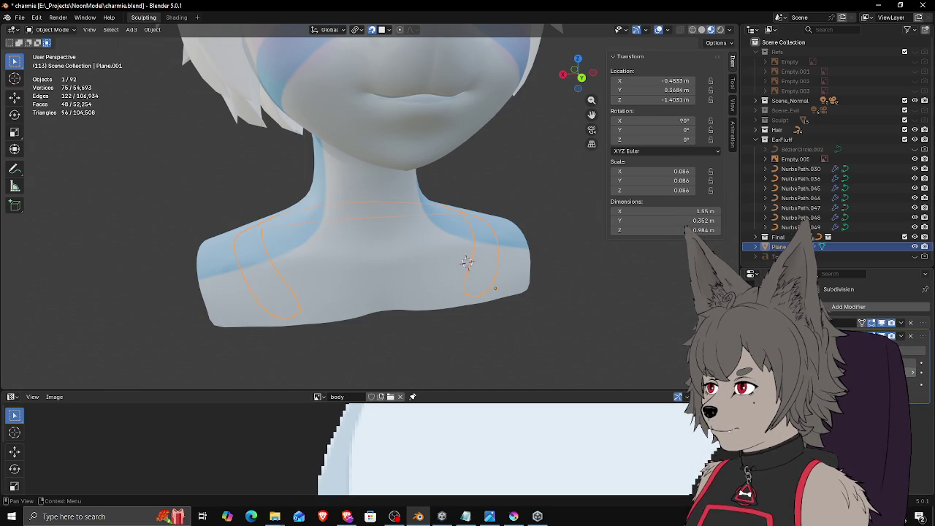
pyautogui.moveTo(613, 302); pyautogui.dragTo(503, 227, button='middle')
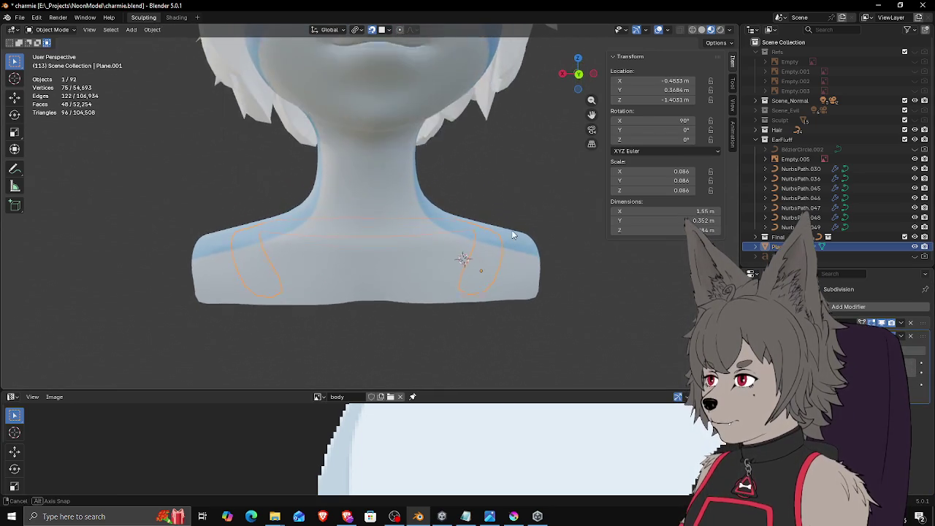
pyautogui.moveTo(503, 227)
pyautogui.mouseDown(button='middle')
pyautogui.moveTo(516, 184)
pyautogui.moveTo(468, 248)
pyautogui.moveTo(422, 224)
pyautogui.moveTo(337, 261)
pyautogui.moveTo(524, 220)
pyautogui.moveTo(399, 175)
pyautogui.moveTo(384, 183)
pyautogui.moveTo(422, 190)
pyautogui.moveTo(421, 179)
pyautogui.mouseUp(button='middle')
pyautogui.press('Tab')
pyautogui.press('F3')
# Step: Switch to Object Mode, apply Shade Smooth to the collar, then return to Edit Mode
pyautogui.write('object mode')
pyautogui.press('Return')
pyautogui.press('F3')
pyautogui.write('s')
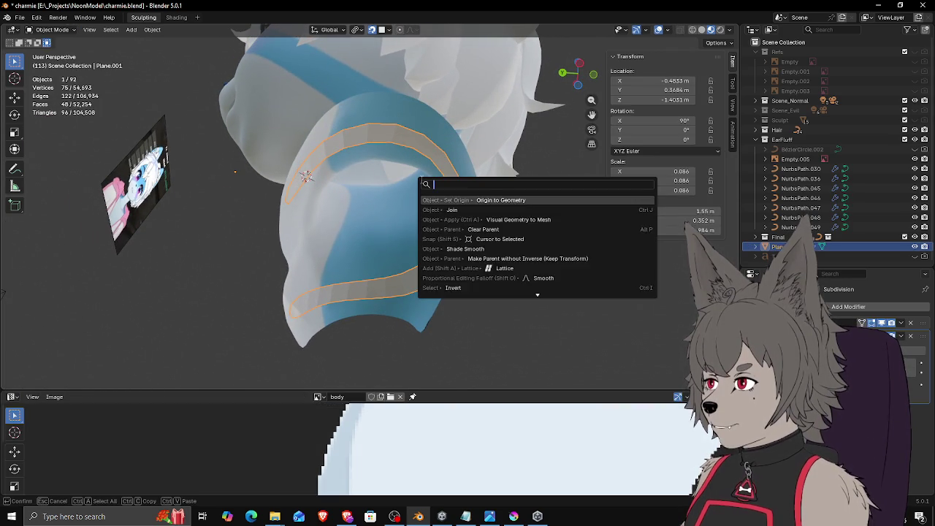
pyautogui.write('moo')
pyautogui.press('Down')
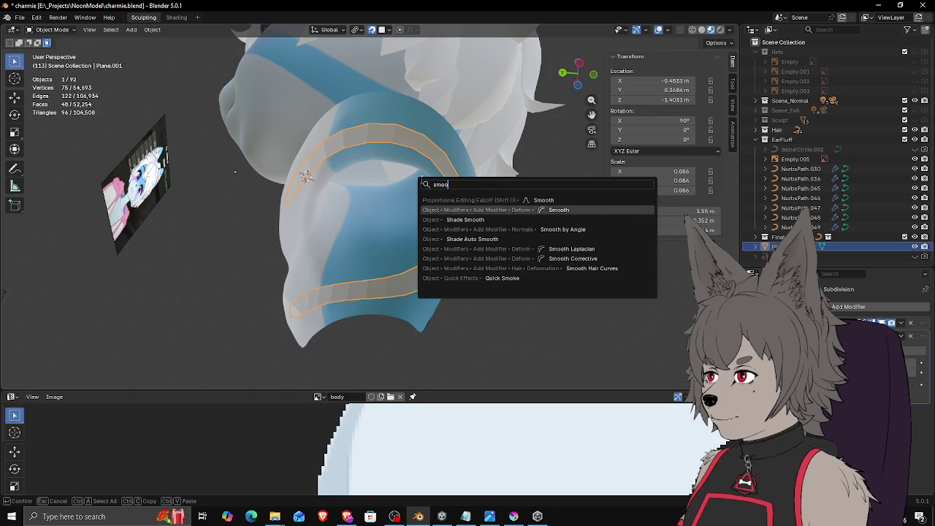
pyautogui.press('Down')
pyautogui.press('Return')
pyautogui.moveTo(420, 179)
pyautogui.mouseDown(button='middle')
pyautogui.moveTo(361, 185)
pyautogui.moveTo(378, 223)
pyautogui.moveTo(488, 273)
pyautogui.moveTo(532, 254)
pyautogui.moveTo(531, 263)
pyautogui.moveTo(513, 269)
pyautogui.moveTo(520, 174)
pyautogui.moveTo(400, 224)
pyautogui.moveTo(497, 260)
pyautogui.mouseUp(button='middle')
pyautogui.press('Tab')
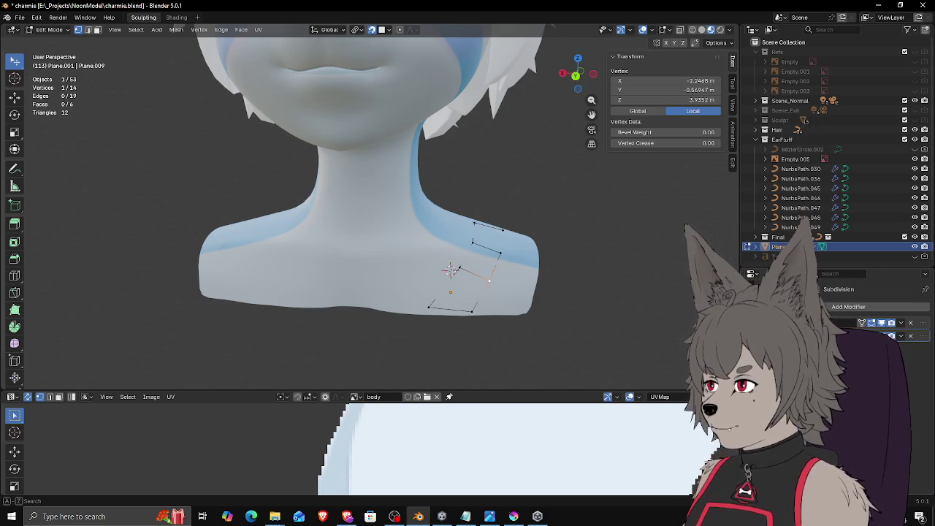
# Step: Add a Solidify modifier to the collar and orbit to check its thickness
pyautogui.click(848, 307)
pyautogui.write('solidify')
pyautogui.press('Return')
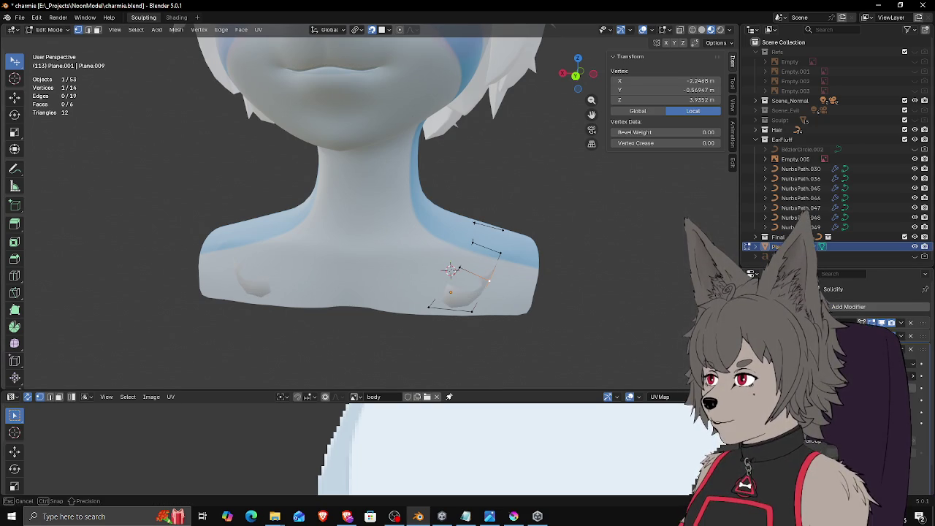
pyautogui.moveTo(519, 309); pyautogui.dragTo(518, 245, button='middle')
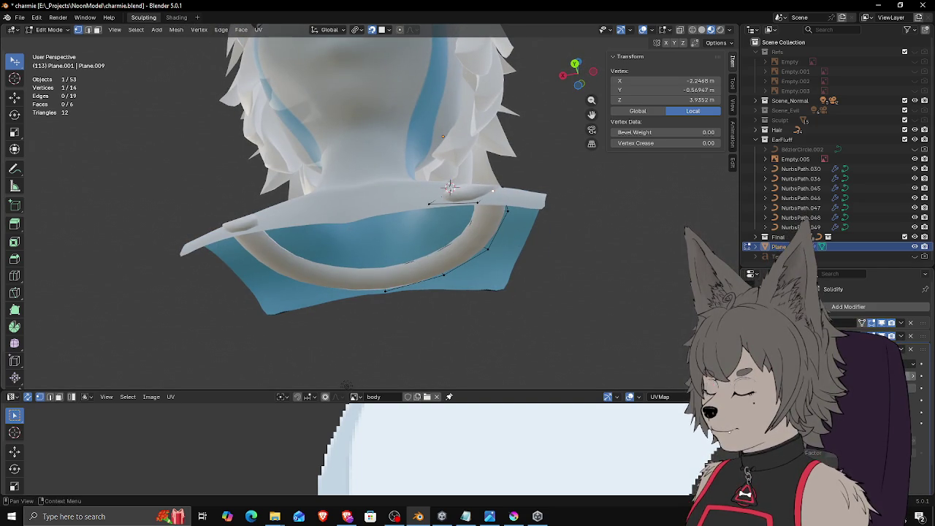
pyautogui.moveTo(493, 190)
pyautogui.mouseDown(button='middle')
pyautogui.moveTo(496, 260)
pyautogui.moveTo(437, 255)
pyautogui.moveTo(450, 306)
pyautogui.mouseUp(button='middle')
# Step: Select individual collar vertices along the front of the neck
pyautogui.press('l')
pyautogui.click(387, 328)
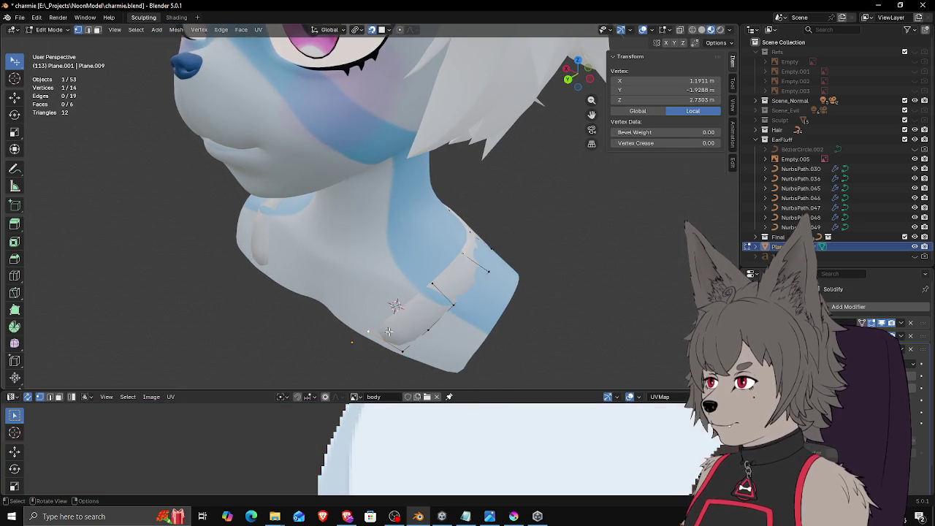
pyautogui.keyDown('shift'); pyautogui.click(423, 330); pyautogui.keyUp('shift')
pyautogui.moveTo(423, 331); pyautogui.dragTo(476, 304, button='middle')
pyautogui.moveTo(475, 304); pyautogui.dragTo(477, 301)
pyautogui.click(475, 303)
pyautogui.click(482, 228)
pyautogui.keyDown('shift'); pyautogui.click(483, 227); pyautogui.keyUp('shift')
# Step: Orbit around the shoulders and select the vertex path along the collar's outer edge
pyautogui.moveTo(482, 227); pyautogui.dragTo(483, 227)
pyautogui.moveTo(482, 226); pyautogui.dragTo(470, 236, button='middle')
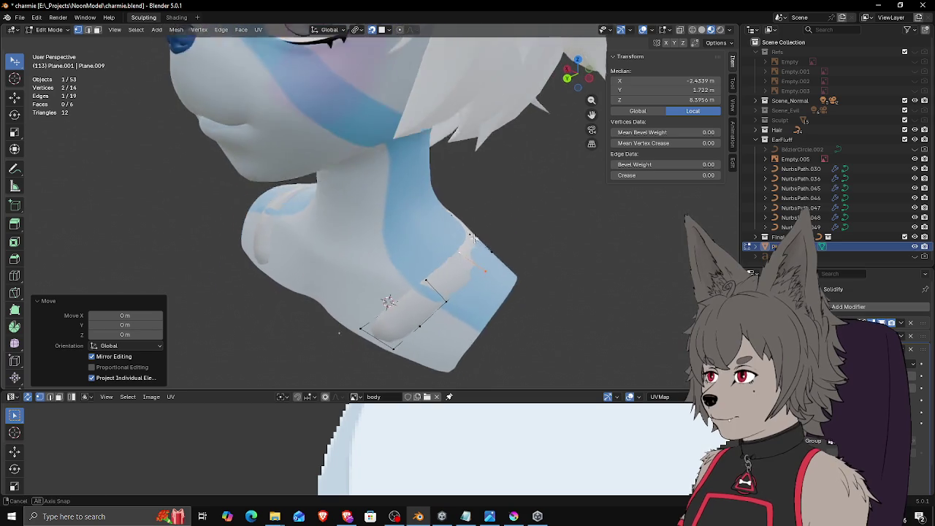
pyautogui.moveTo(455, 272)
pyautogui.mouseDown(button='middle')
pyautogui.moveTo(610, 201)
pyautogui.moveTo(463, 247)
pyautogui.moveTo(444, 239)
pyautogui.moveTo(463, 266)
pyautogui.mouseUp(button='middle')
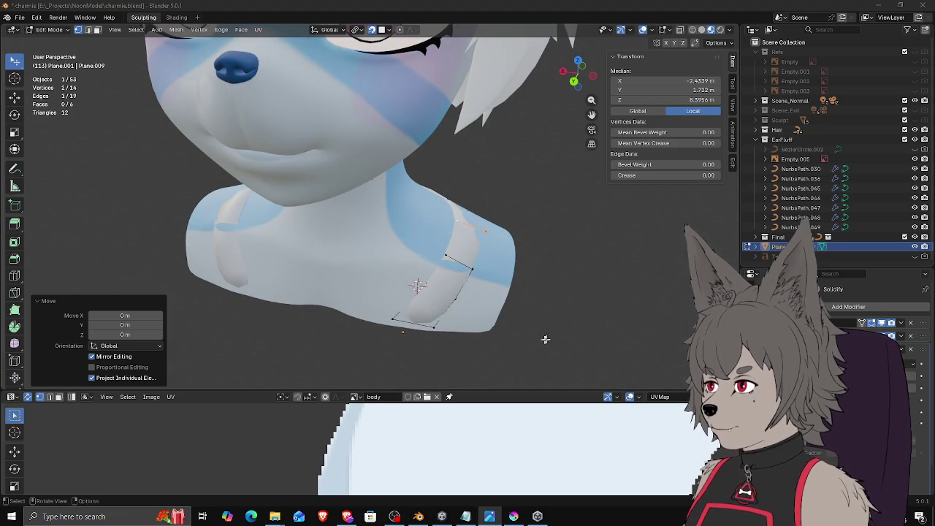
pyautogui.moveTo(551, 338); pyautogui.dragTo(515, 283, button='middle')
pyautogui.moveTo(539, 244)
pyautogui.mouseDown(button='middle')
pyautogui.moveTo(493, 244)
pyautogui.moveTo(398, 271)
pyautogui.moveTo(507, 292)
pyautogui.mouseUp(button='middle')
pyautogui.click(431, 295)
pyautogui.keyDown('ctrl'); pyautogui.click(352, 276); pyautogui.keyUp('ctrl')
# Step: Rotate the selected edge and extrude it outward over the shoulder
pyautogui.press('r')
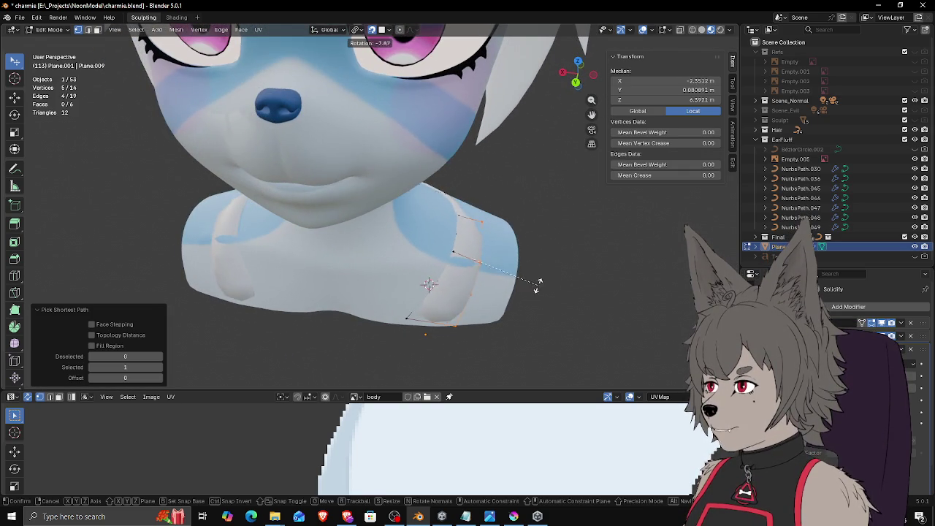
pyautogui.click(542, 288)
pyautogui.press('e')
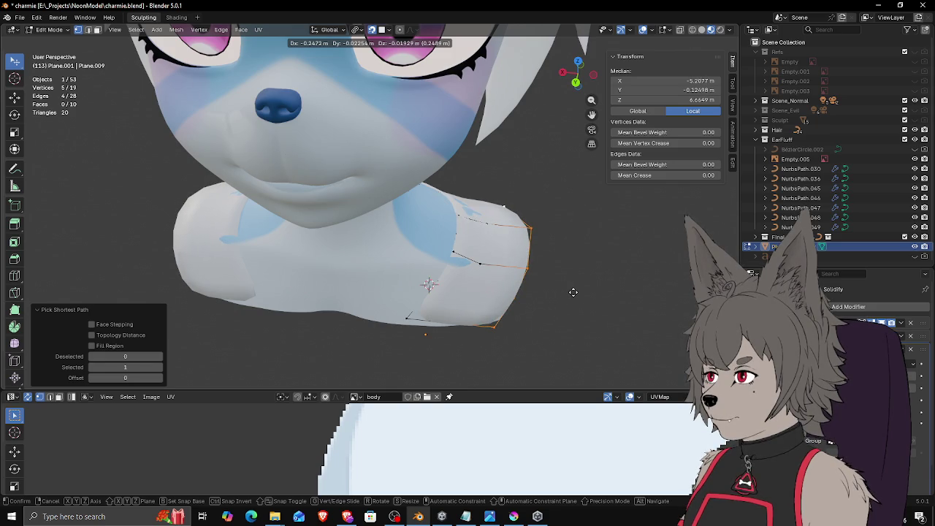
pyautogui.click(574, 293)
# Step: Move a vertex of the new edge to the shoulder's top corner
pyautogui.moveTo(574, 292); pyautogui.dragTo(551, 237, button='middle')
pyautogui.click(478, 267)
pyautogui.moveTo(477, 267); pyautogui.dragTo(534, 274, button='middle')
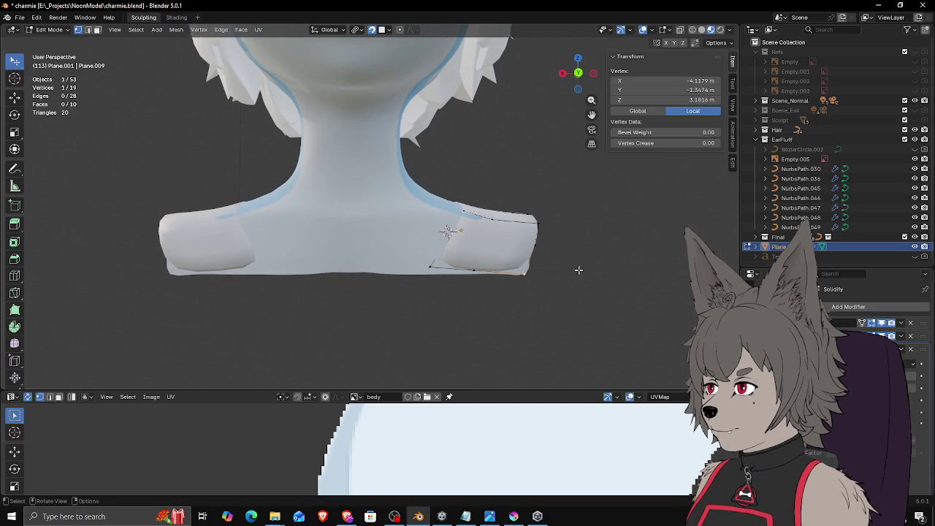
pyautogui.press('g')
pyautogui.click(541, 223)
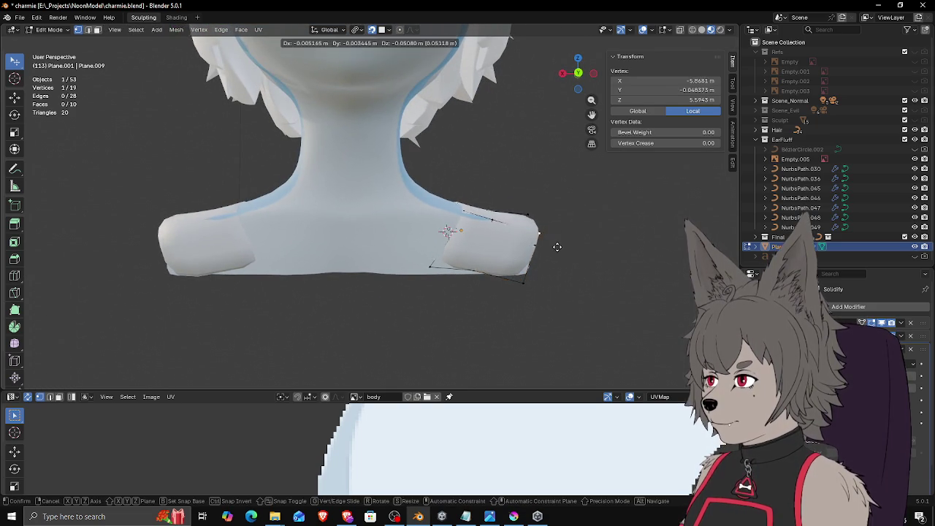
pyautogui.press('g')
pyautogui.click(599, 255)
pyautogui.moveTo(599, 255)
pyautogui.mouseDown(button='middle')
pyautogui.moveTo(395, 257)
pyautogui.moveTo(314, 289)
pyautogui.moveTo(337, 273)
pyautogui.mouseUp(button='middle')
pyautogui.press('g')
pyautogui.click(313, 290)
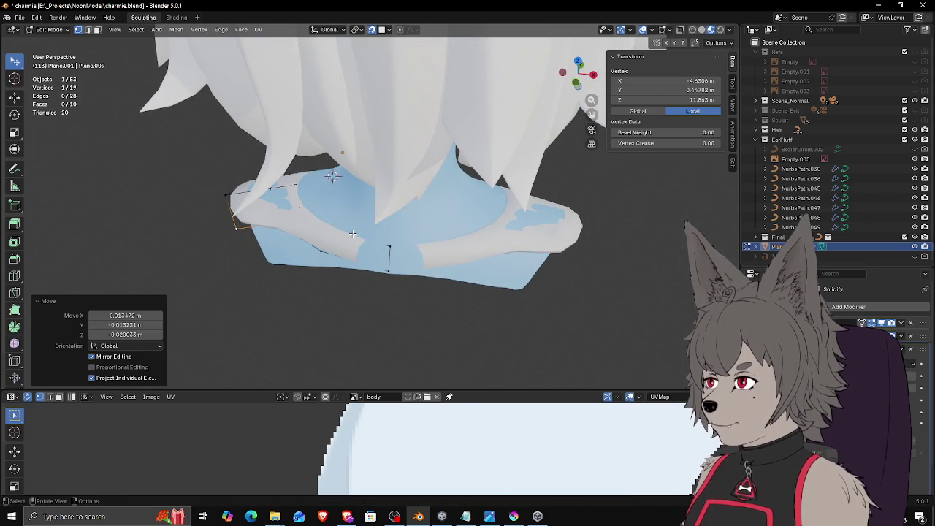
# Step: Extrude a two-vertex edge straight down along Z into a new face
pyautogui.moveTo(358, 240)
pyautogui.mouseDown(button='middle')
pyautogui.moveTo(365, 251)
pyautogui.moveTo(348, 244)
pyautogui.moveTo(363, 252)
pyautogui.mouseUp(button='middle')
pyautogui.click(317, 260)
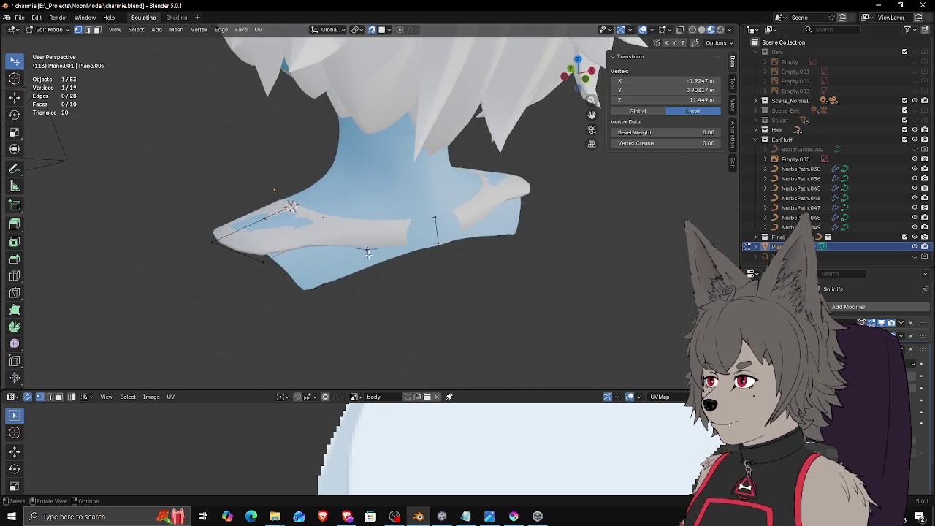
pyautogui.moveTo(434, 252); pyautogui.dragTo(416, 243, button='middle')
pyautogui.keyDown('shift'); pyautogui.click(417, 241); pyautogui.keyUp('shift')
pyautogui.press('e')
pyautogui.press('z')
pyautogui.click(420, 295)
# Step: Reposition the new face's vertices to follow the neck
pyautogui.click(413, 278)
pyautogui.moveTo(413, 278)
pyautogui.mouseDown(button='middle')
pyautogui.moveTo(409, 296)
pyautogui.moveTo(448, 299)
pyautogui.moveTo(456, 239)
pyautogui.mouseUp(button='middle')
pyautogui.press('g')
pyautogui.click(480, 296)
pyautogui.press('g')
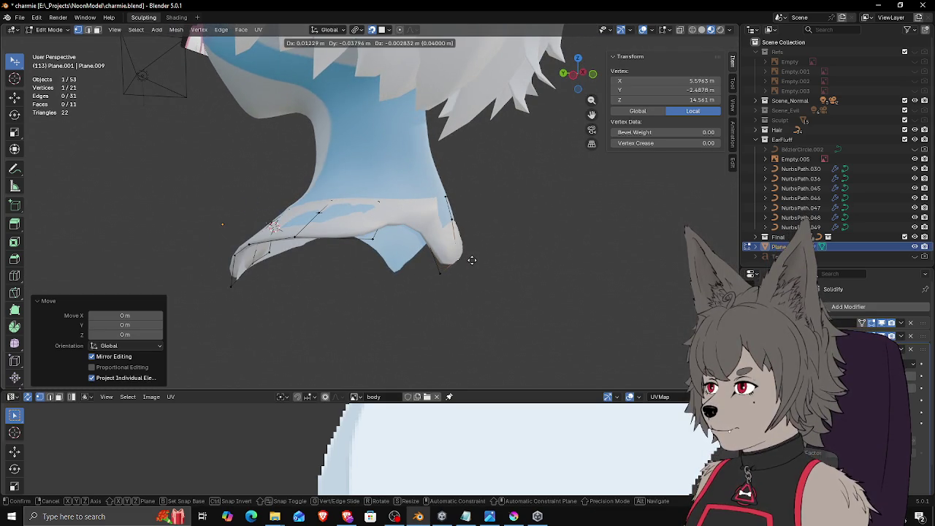
pyautogui.click(473, 259)
pyautogui.click(456, 215)
pyautogui.moveTo(463, 211); pyautogui.dragTo(484, 212, button='middle')
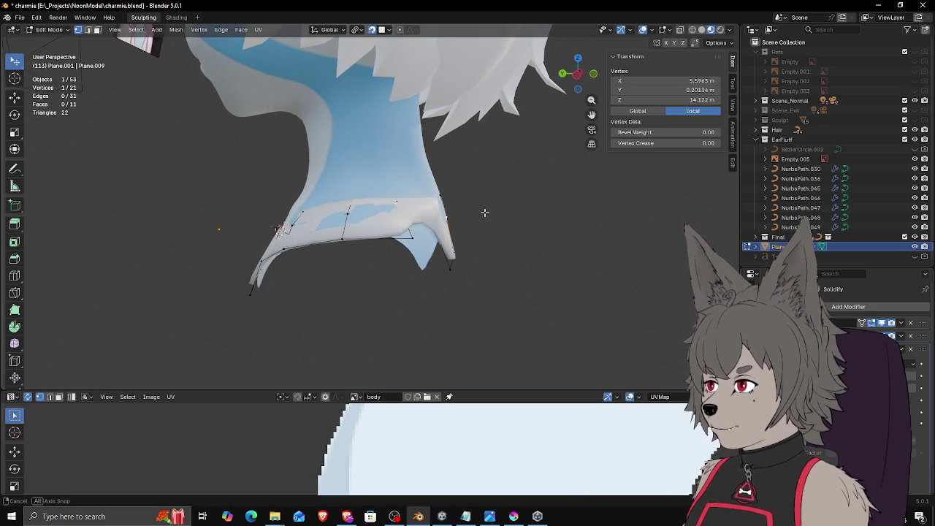
pyautogui.press('g')
pyautogui.click(463, 220)
pyautogui.click(447, 198)
pyautogui.press('g')
pyautogui.click(456, 196)
# Step: Nudge more collar vertices into place from the other side
pyautogui.moveTo(456, 215); pyautogui.dragTo(293, 209, button='middle')
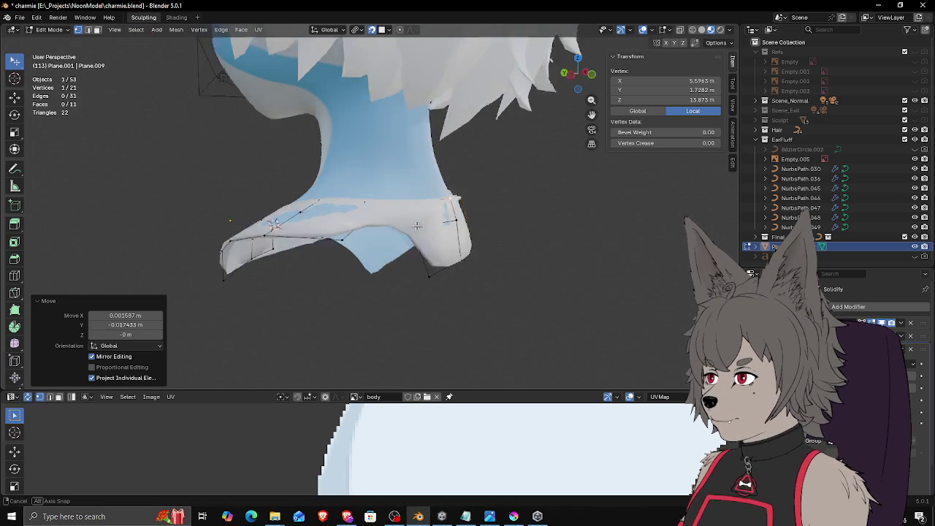
pyautogui.click(299, 190)
pyautogui.moveTo(350, 201)
pyautogui.mouseDown(button='middle')
pyautogui.moveTo(342, 212)
pyautogui.moveTo(318, 180)
pyautogui.moveTo(349, 189)
pyautogui.moveTo(302, 210)
pyautogui.moveTo(355, 201)
pyautogui.moveTo(332, 241)
pyautogui.moveTo(347, 231)
pyautogui.moveTo(153, 183)
pyautogui.mouseUp(button='middle')
pyautogui.press('g')
pyautogui.click(325, 196)
pyautogui.click(318, 192)
pyautogui.press('g')
pyautogui.click(318, 181)
# Step: Adjust the remaining lower vertices so the band wraps around the chest
pyautogui.click(330, 188)
pyautogui.press('g')
pyautogui.click(349, 189)
pyautogui.click(302, 211)
pyautogui.press('g')
pyautogui.click(355, 201)
pyautogui.click(321, 247)
pyautogui.press('g')
pyautogui.click(336, 234)
pyautogui.moveTo(322, 253); pyautogui.dragTo(460, 176, button='middle')
pyautogui.moveTo(474, 230)
pyautogui.mouseDown(button='middle')
pyautogui.moveTo(463, 267)
pyautogui.moveTo(453, 227)
pyautogui.moveTo(483, 201)
pyautogui.moveTo(447, 240)
pyautogui.mouseUp(button='middle')
pyautogui.click(483, 200)
# Step: Move the shoulder and neckline vertices into tighter positions around the neck
pyautogui.press('g')
pyautogui.click(492, 196)
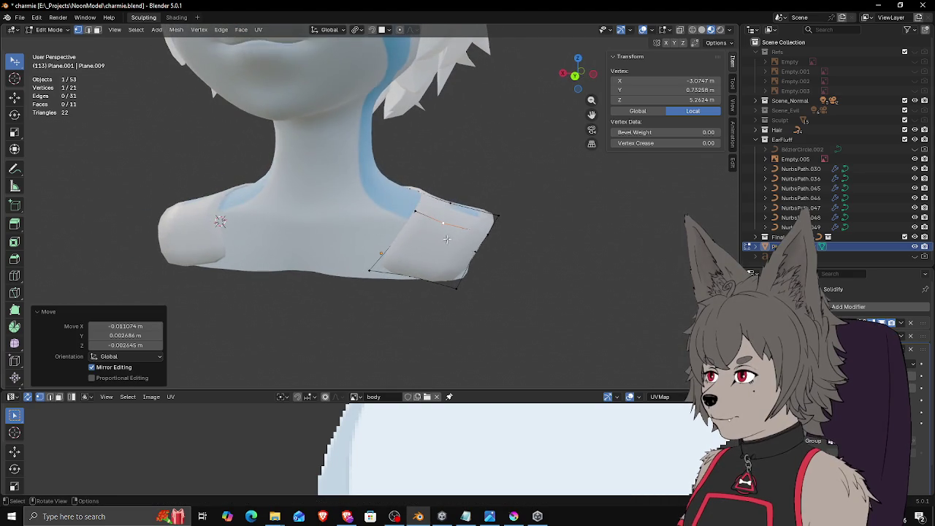
pyautogui.press('g')
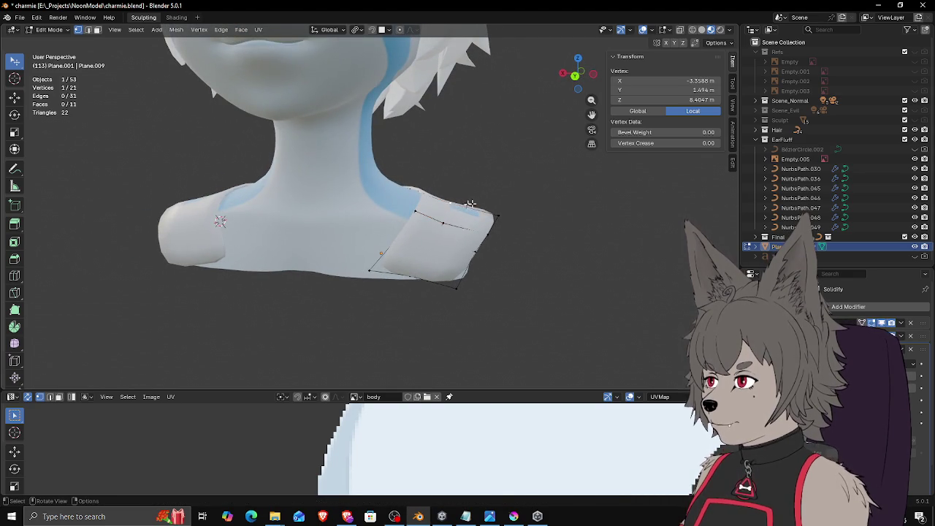
pyautogui.moveTo(462, 206); pyautogui.dragTo(492, 195, button='middle')
pyautogui.click(418, 198)
pyautogui.press('g')
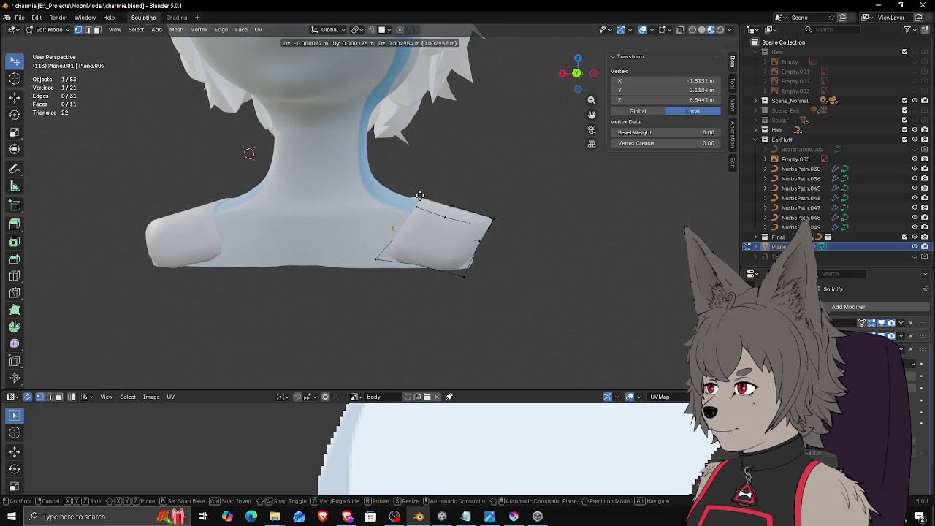
pyautogui.click(420, 195)
pyautogui.moveTo(419, 195)
pyautogui.mouseDown(button='middle')
pyautogui.moveTo(503, 219)
pyautogui.moveTo(518, 200)
pyautogui.moveTo(523, 212)
pyautogui.moveTo(452, 227)
pyautogui.moveTo(511, 250)
pyautogui.moveTo(455, 270)
pyautogui.moveTo(426, 262)
pyautogui.moveTo(444, 271)
pyautogui.mouseUp(button='middle')
pyautogui.press('g')
pyautogui.click(533, 212)
pyautogui.press('g')
pyautogui.click(526, 209)
# Step: Try moving another collar vertex, then undo that move
pyautogui.click(511, 254)
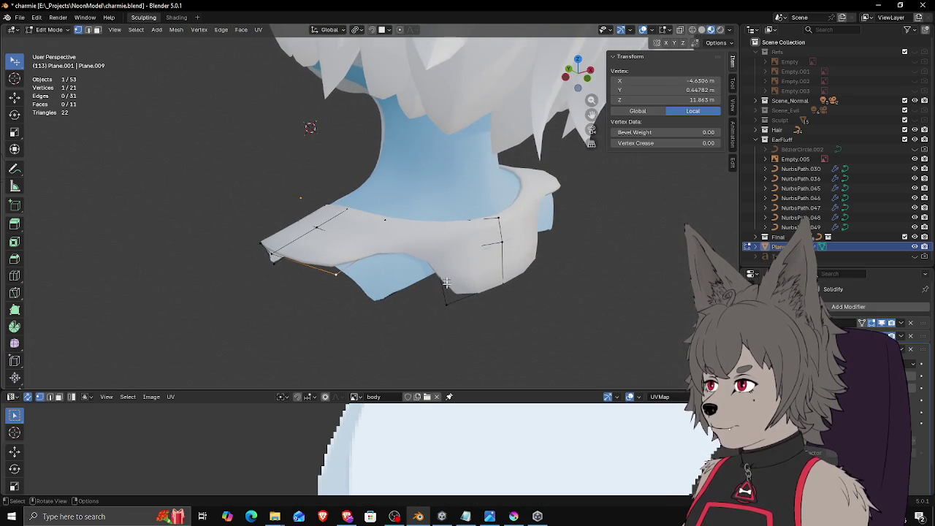
pyautogui.moveTo(463, 303)
pyautogui.mouseDown(button='middle')
pyautogui.moveTo(522, 288)
pyautogui.moveTo(443, 275)
pyautogui.moveTo(415, 290)
pyautogui.mouseUp(button='middle')
pyautogui.press('g')
pyautogui.click(538, 280)
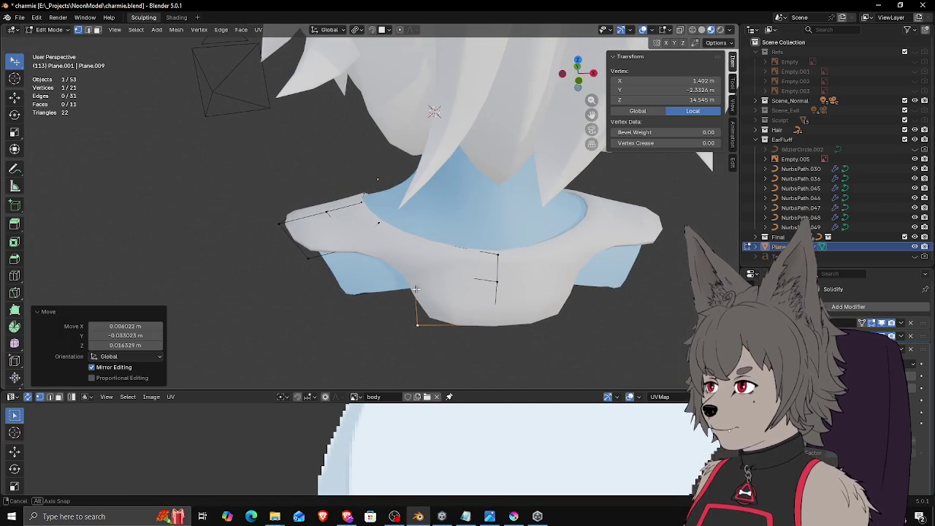
pyautogui.hotkey('ctrl', 'z')
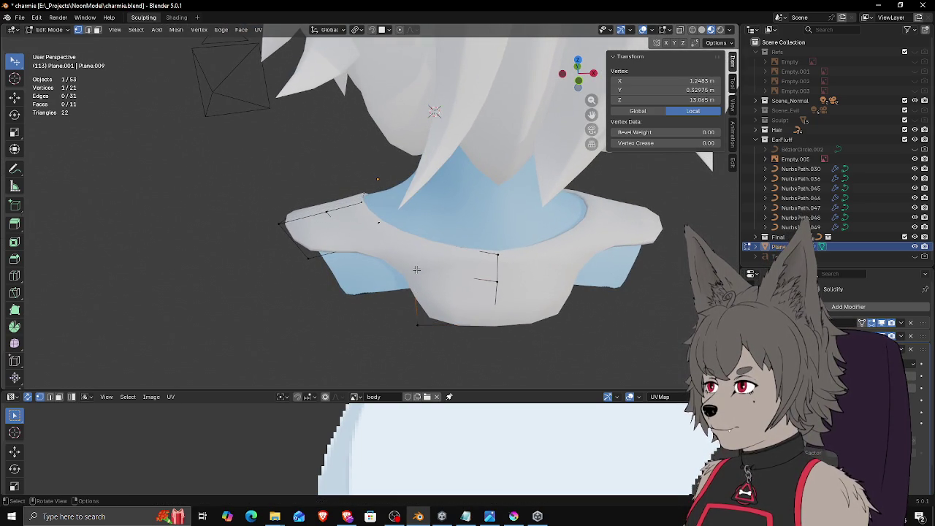
# Step: Switch to Wireframe shading and nudge a lower front vertex about 0.013 m
pyautogui.press('z')
pyautogui.click(349, 268)
pyautogui.moveTo(348, 267)
pyautogui.mouseDown(button='middle')
pyautogui.moveTo(371, 268)
pyautogui.moveTo(392, 292)
pyautogui.moveTo(390, 282)
pyautogui.moveTo(495, 260)
pyautogui.mouseUp(button='middle')
pyautogui.press('g')
pyautogui.click(476, 229)
pyautogui.moveTo(496, 228)
pyautogui.mouseDown(button='middle')
pyautogui.moveTo(421, 225)
pyautogui.moveTo(424, 266)
pyautogui.mouseUp(button='middle')
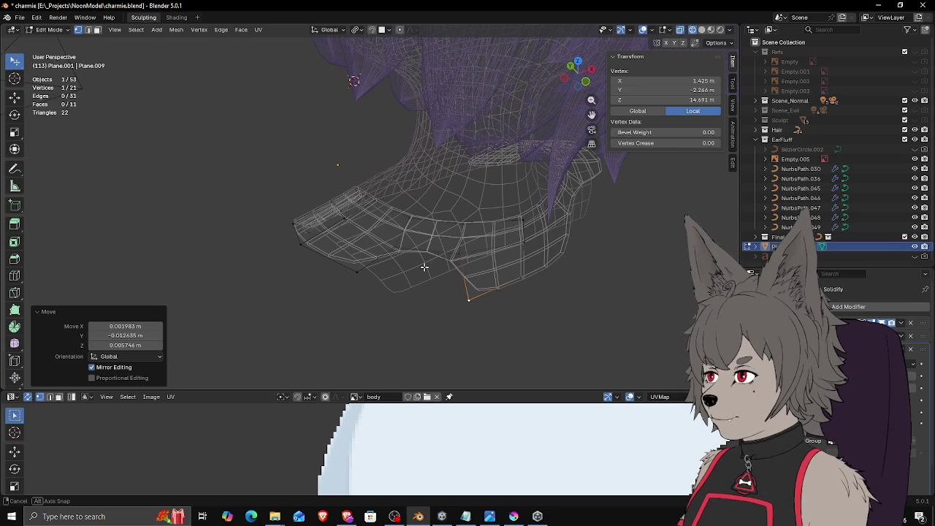
# Step: Extrude two new vertices down from the lower front edge, redoing one bad extrude
pyautogui.click(459, 253)
pyautogui.moveTo(463, 253)
pyautogui.mouseDown(button='middle')
pyautogui.moveTo(445, 240)
pyautogui.moveTo(409, 263)
pyautogui.mouseUp(button='middle')
pyautogui.press('e')
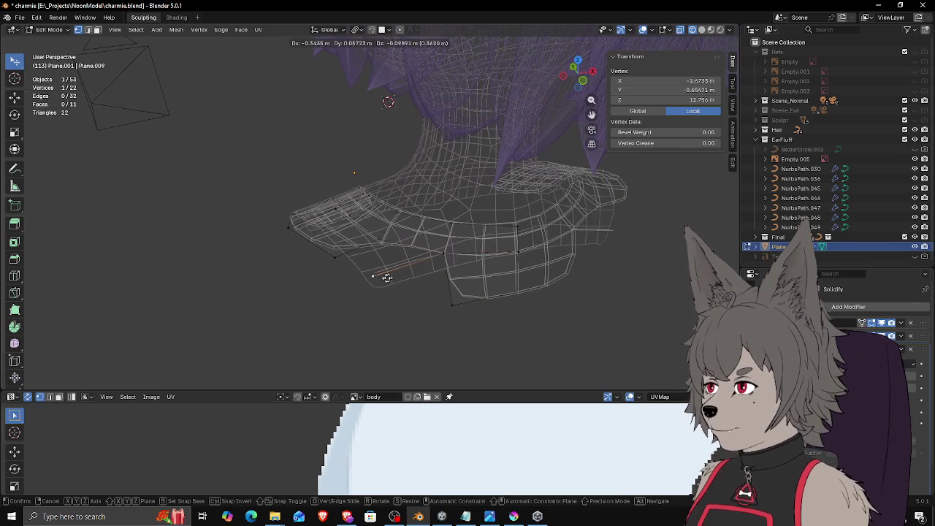
pyautogui.click(379, 281)
pyautogui.click(445, 254)
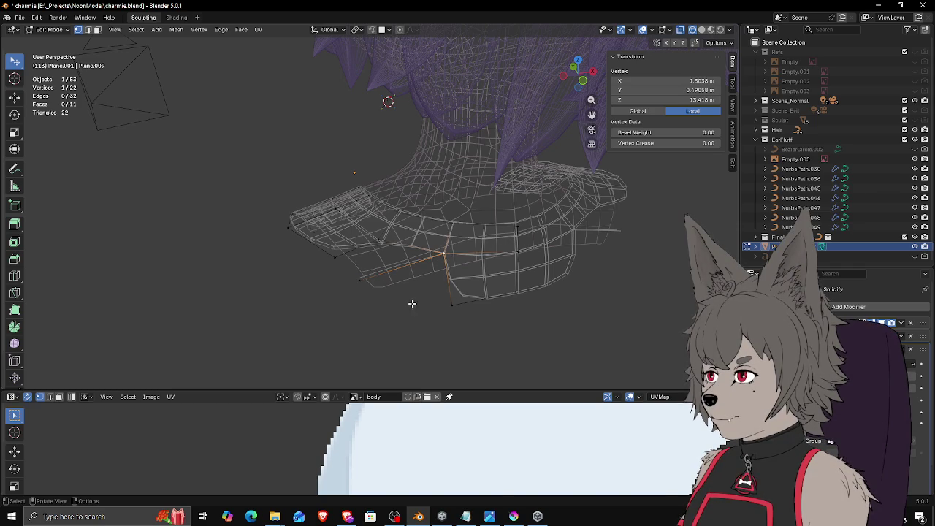
pyautogui.press('e')
pyautogui.click(398, 333)
pyautogui.hotkey('ctrl', 'z')
pyautogui.moveTo(453, 294)
pyautogui.mouseDown(button='middle')
pyautogui.moveTo(448, 255)
pyautogui.moveTo(434, 267)
pyautogui.mouseUp(button='middle')
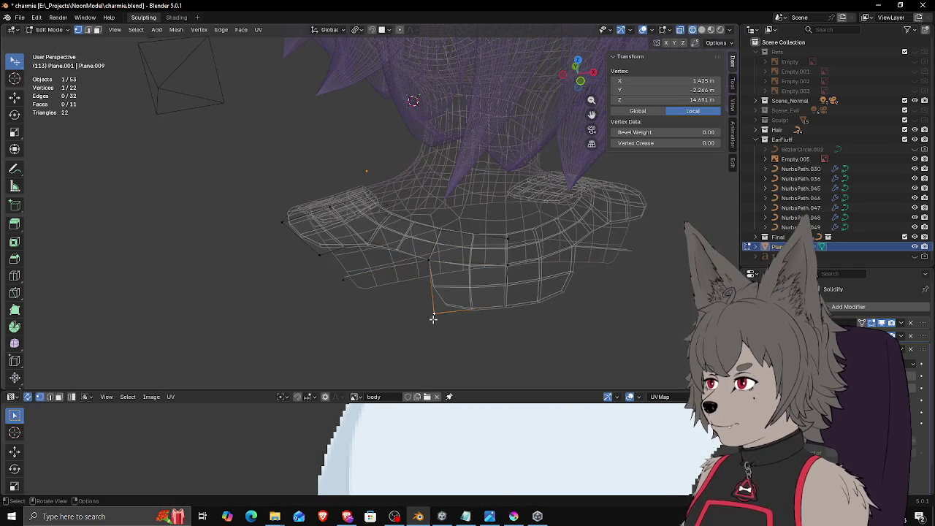
pyautogui.press('e')
pyautogui.click(356, 329)
# Step: Fill the gaps between the new and existing vertices with faces
pyautogui.keyDown('shift'); pyautogui.click(432, 259); pyautogui.keyUp('shift')
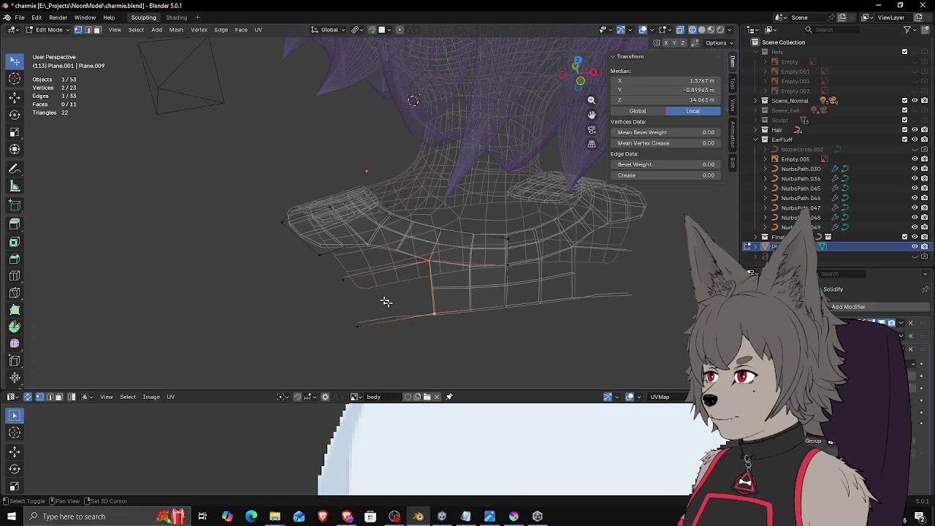
pyautogui.press('f')
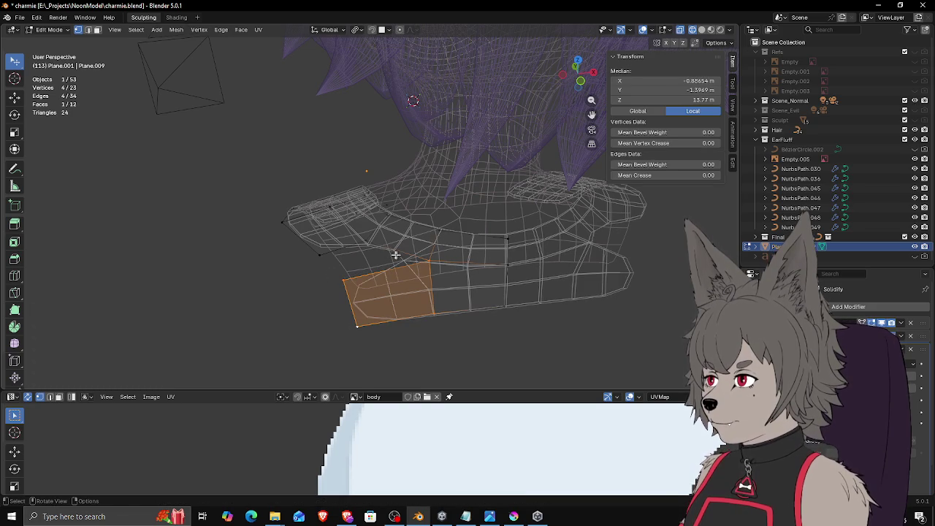
pyautogui.click(431, 261)
pyautogui.press('f')
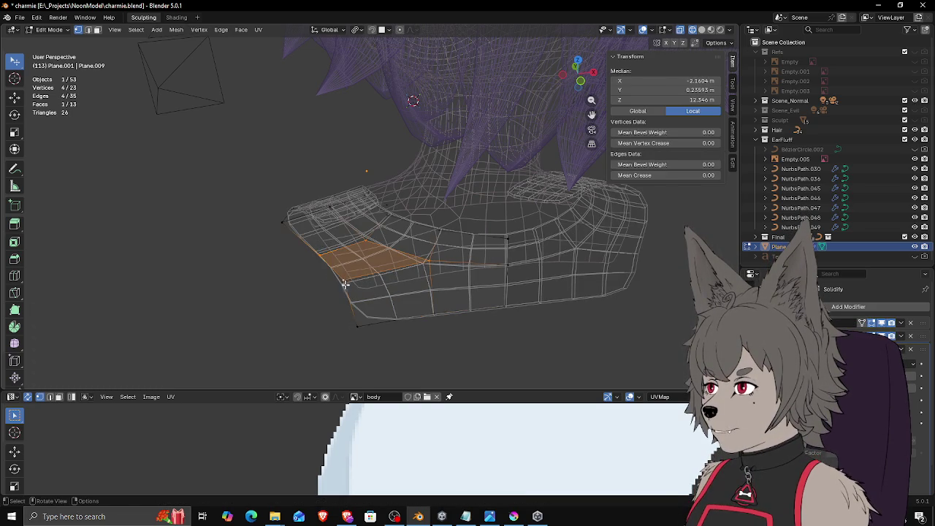
# Step: Nudge the bottom-left corner vertex of the new faces
pyautogui.click(347, 283)
pyautogui.moveTo(368, 285)
pyautogui.mouseDown(button='middle')
pyautogui.moveTo(409, 282)
pyautogui.moveTo(336, 296)
pyautogui.mouseUp(button='middle')
pyautogui.moveTo(334, 299); pyautogui.dragTo(326, 317)
pyautogui.click(326, 317)
pyautogui.moveTo(326, 317); pyautogui.dragTo(408, 283, button='middle')
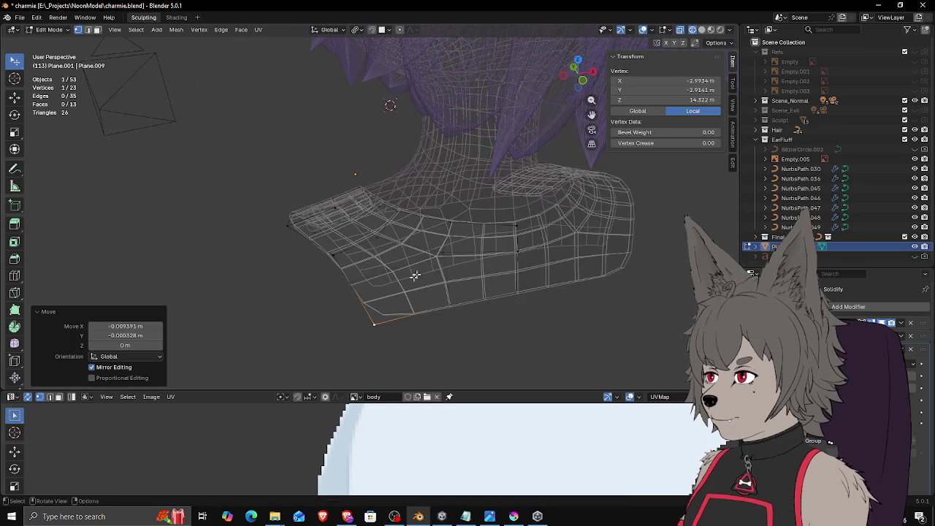
# Step: Shift the other lower-hem vertices a few centimetres to reshape the edge
pyautogui.click(453, 253)
pyautogui.moveTo(453, 253)
pyautogui.mouseDown(button='middle')
pyautogui.moveTo(405, 267)
pyautogui.moveTo(324, 163)
pyautogui.moveTo(510, 241)
pyautogui.moveTo(455, 260)
pyautogui.moveTo(465, 271)
pyautogui.mouseUp(button='middle')
pyautogui.press('g')
pyautogui.click(396, 272)
pyautogui.press('g')
pyautogui.click(505, 251)
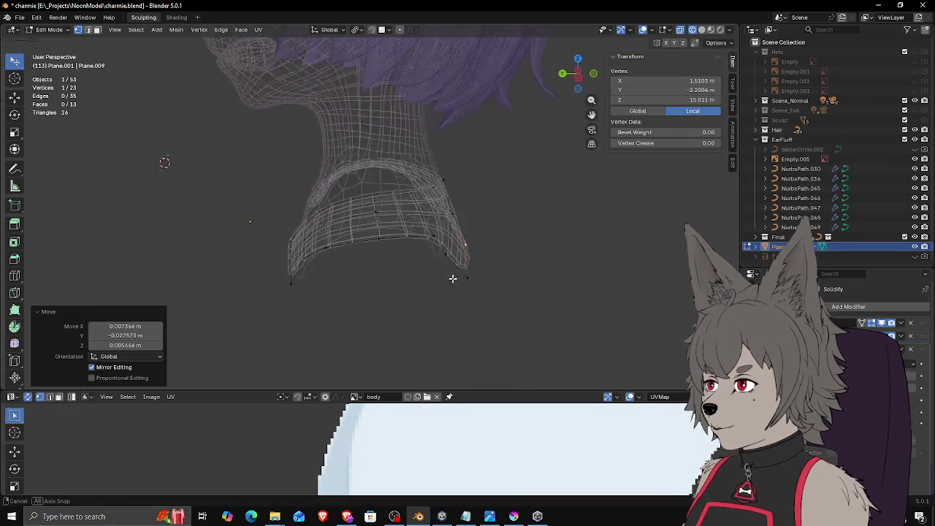
pyautogui.click(466, 271)
pyautogui.press('g')
pyautogui.click(467, 276)
# Step: Fine-tune three collar vertices, pulling one corner vertex lower
pyautogui.press('g')
pyautogui.click(472, 246)
pyautogui.moveTo(473, 246)
pyautogui.mouseDown(button='middle')
pyautogui.moveTo(432, 257)
pyautogui.moveTo(309, 246)
pyautogui.moveTo(448, 225)
pyautogui.mouseUp(button='middle')
pyautogui.click(305, 242)
pyautogui.press('g')
pyautogui.click(306, 242)
pyautogui.click(454, 222)
pyautogui.press('g')
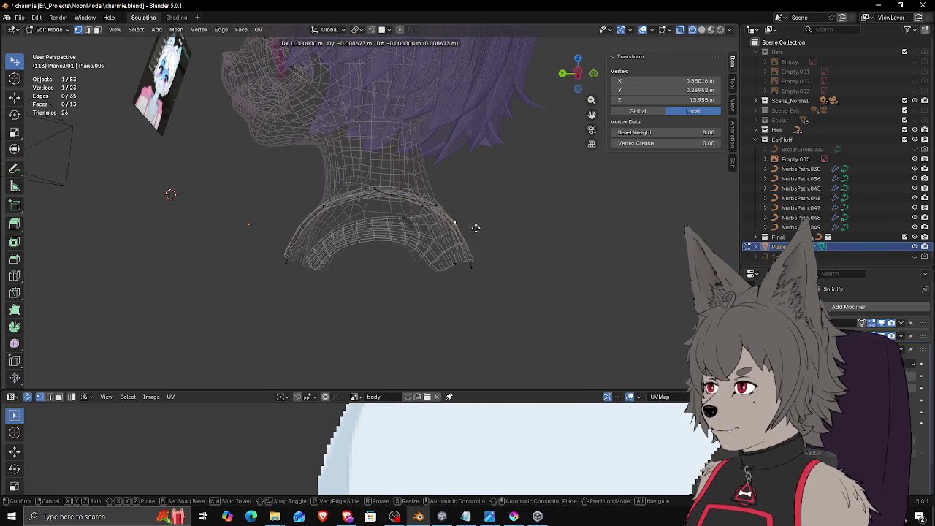
pyautogui.click(468, 264)
pyautogui.moveTo(468, 264)
pyautogui.mouseDown(button='middle')
pyautogui.moveTo(490, 290)
pyautogui.moveTo(528, 282)
pyautogui.moveTo(482, 261)
pyautogui.moveTo(468, 278)
pyautogui.moveTo(391, 267)
pyautogui.moveTo(464, 250)
pyautogui.moveTo(411, 238)
pyautogui.mouseUp(button='middle')
# Step: Return to Solid shading, zoom out, and switch to Material Preview
pyautogui.press('z')
pyautogui.click(554, 290)
pyautogui.scroll(-3, 390, 268)
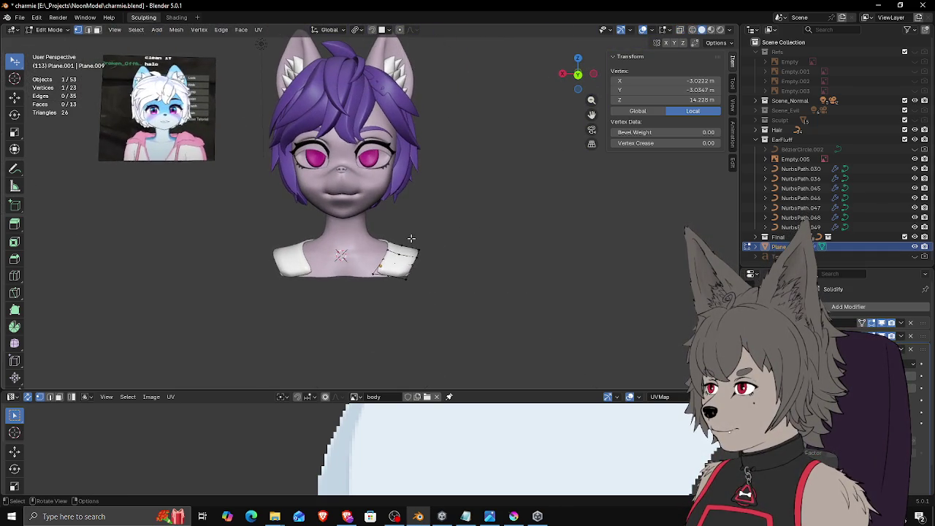
pyautogui.click(710, 29)
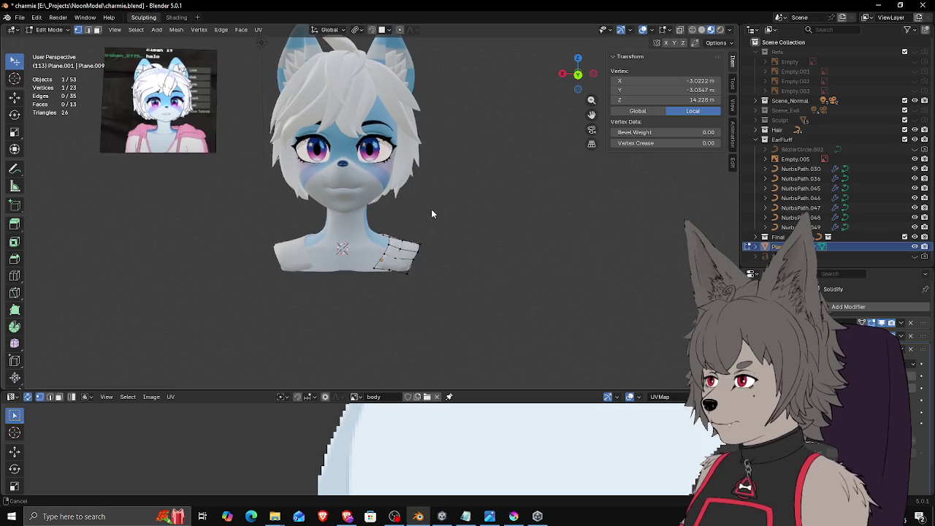
# Step: Select four shoulder-edge vertices and extrude them downward into new faces
pyautogui.scroll(1, 428, 262)
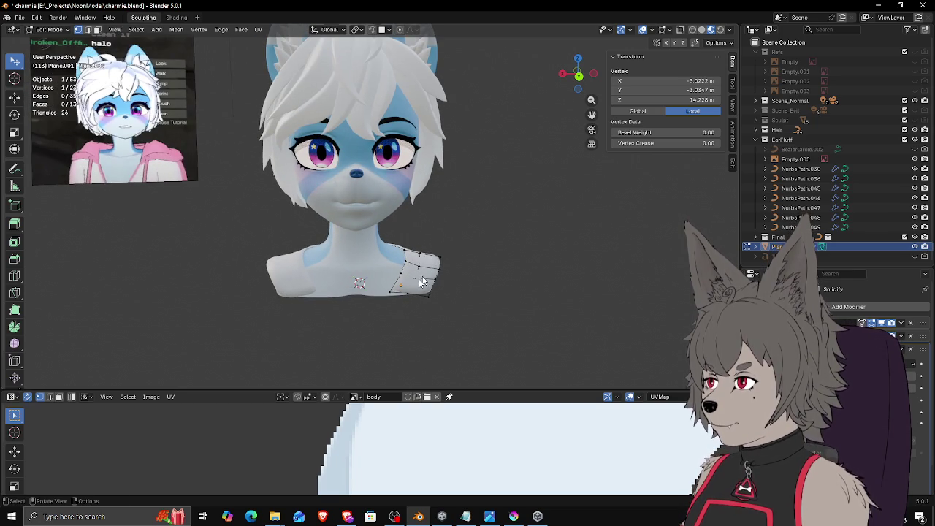
pyautogui.click(397, 300)
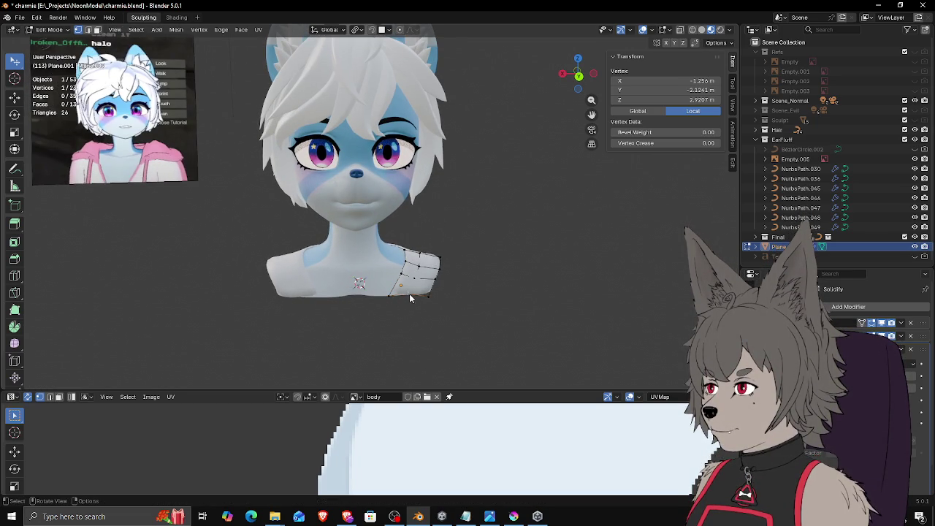
pyautogui.click(410, 298)
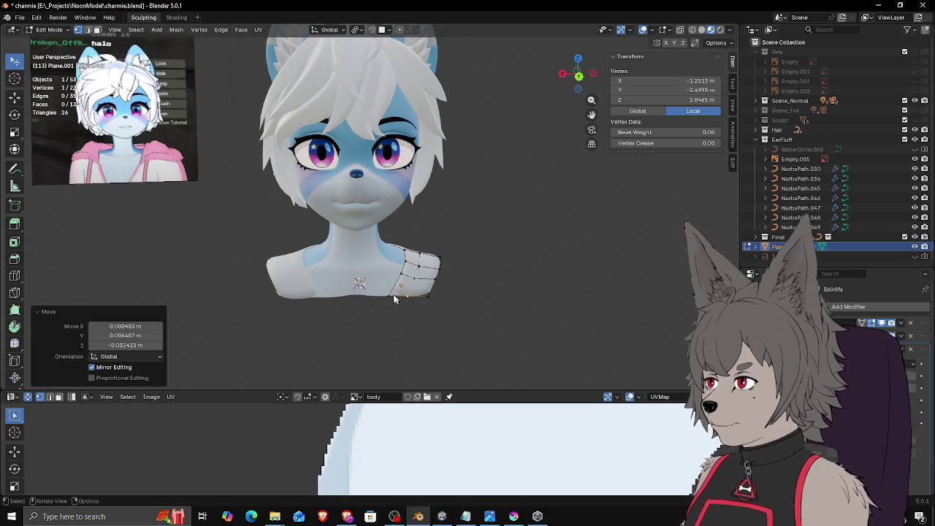
pyautogui.keyDown('shift'); pyautogui.click(399, 298); pyautogui.keyUp('shift')
pyautogui.keyDown('shift'); pyautogui.click(427, 295); pyautogui.keyUp('shift')
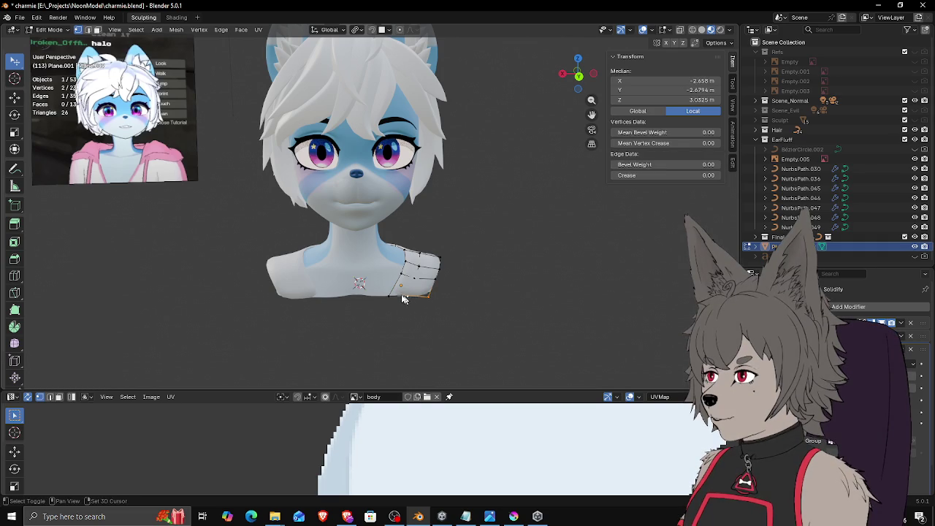
pyautogui.press('e')
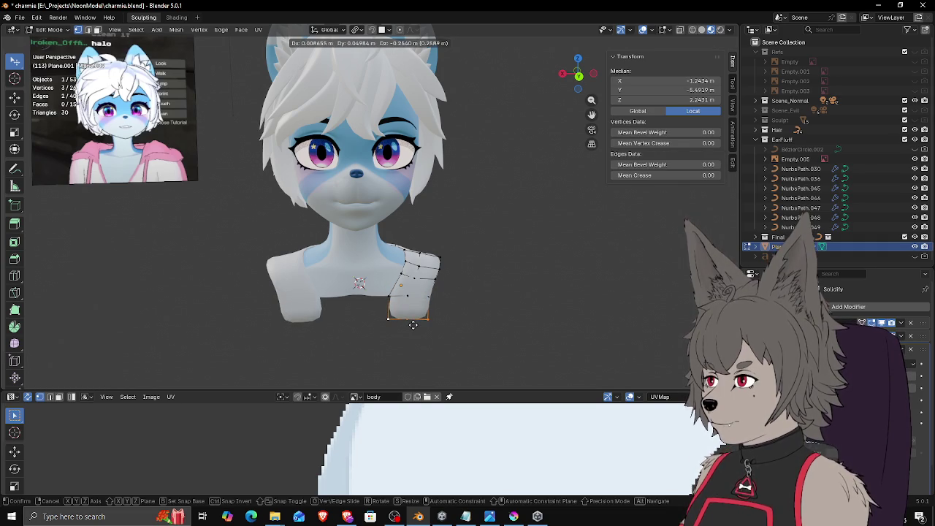
pyautogui.click(413, 327)
# Step: Extrude single bottom vertices outward to the left and right to widen the hem
pyautogui.click(387, 319)
pyautogui.press('e')
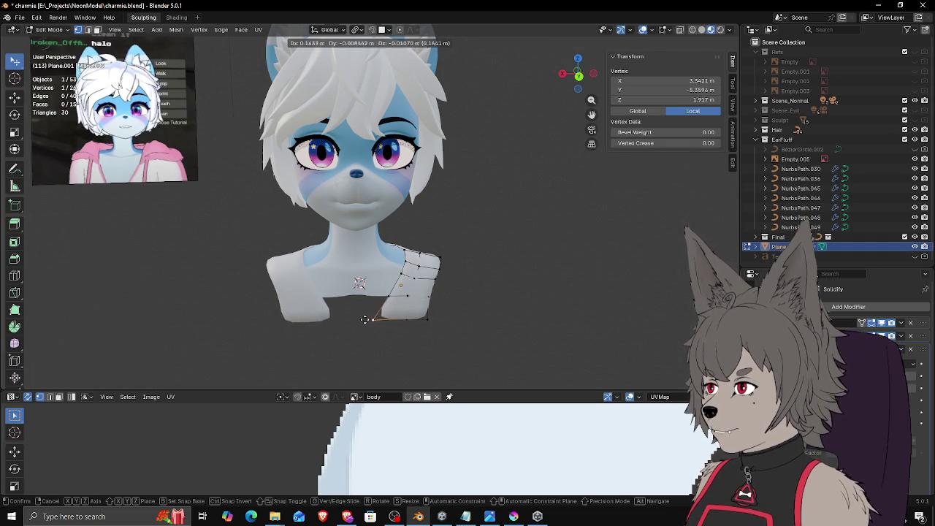
pyautogui.click(363, 320)
pyautogui.click(419, 321)
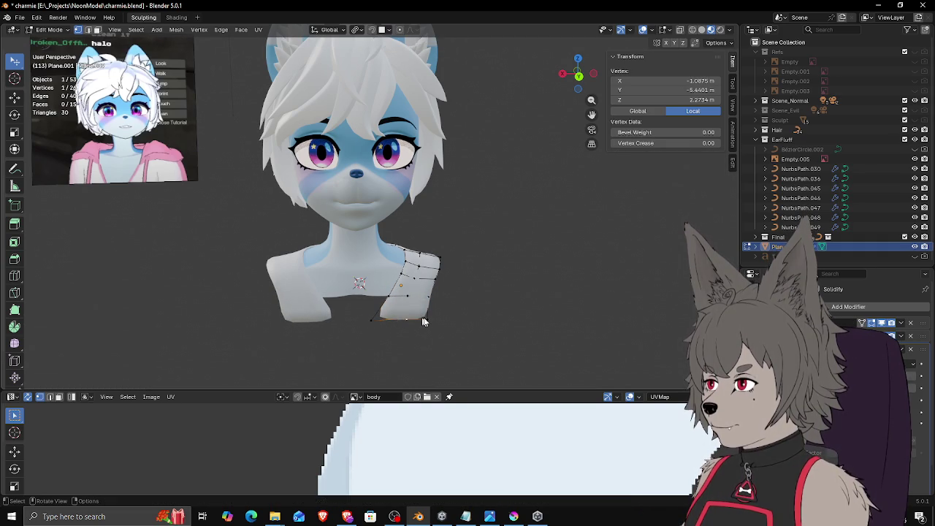
pyautogui.press('e')
pyautogui.click(443, 318)
# Step: Extrude further vertices up along the garment's side edge
pyautogui.press('e')
pyautogui.click(436, 283)
pyautogui.press('e')
pyautogui.click(447, 283)
pyautogui.click(442, 267)
pyautogui.press('e')
pyautogui.click(447, 265)
# Step: Nudge the bottom corner vertex into line and select the bottom edge for creasing
pyautogui.click(443, 298)
pyautogui.click(444, 322)
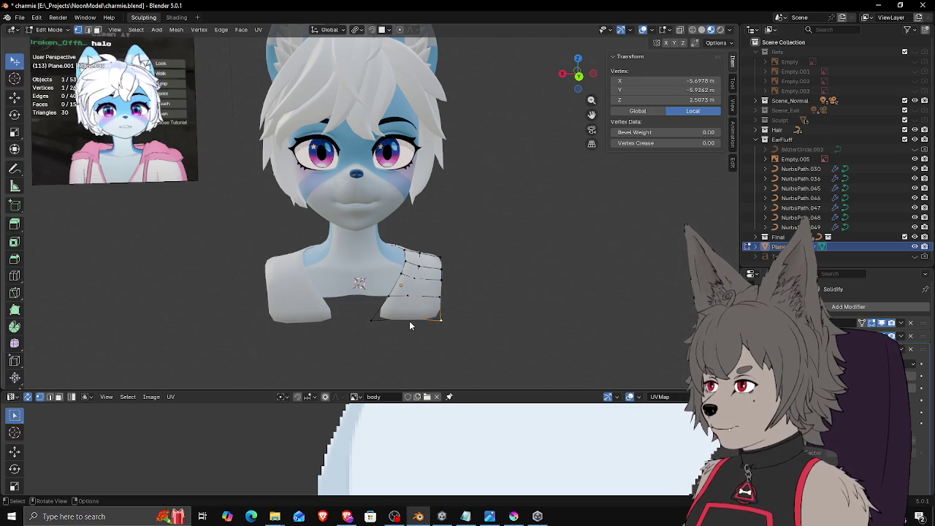
pyautogui.press('g')
pyautogui.click(410, 326)
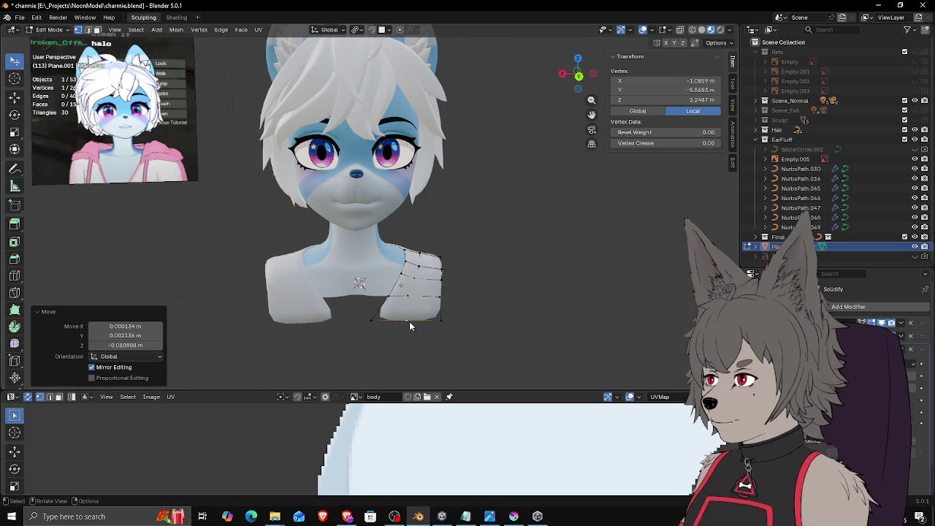
pyautogui.keyDown('shift'); pyautogui.click(372, 320); pyautogui.keyUp('shift')
pyautogui.hotkey('shift', 'e')
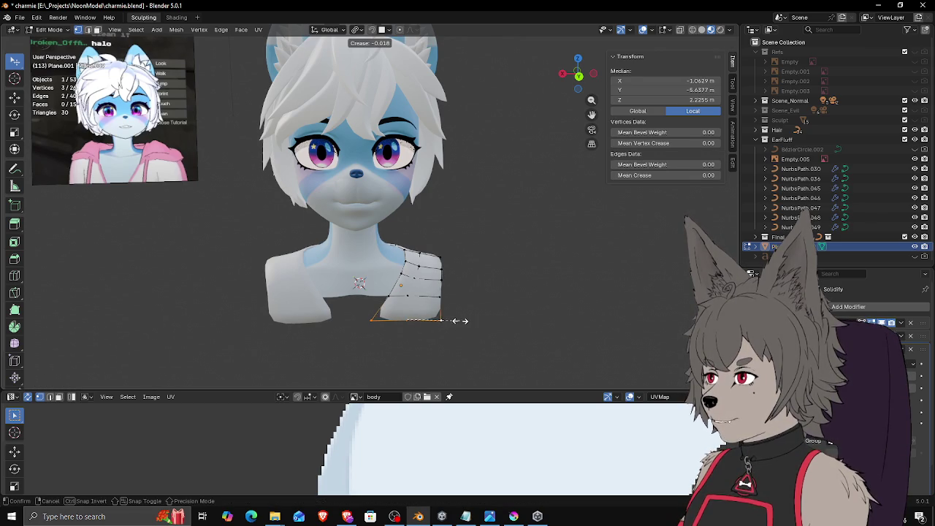
# Step: Give the bottom and front edges a full crease of 1
pyautogui.click(687, 318)
pyautogui.keyDown('ctrl'); pyautogui.click(396, 318); pyautogui.keyUp('ctrl')
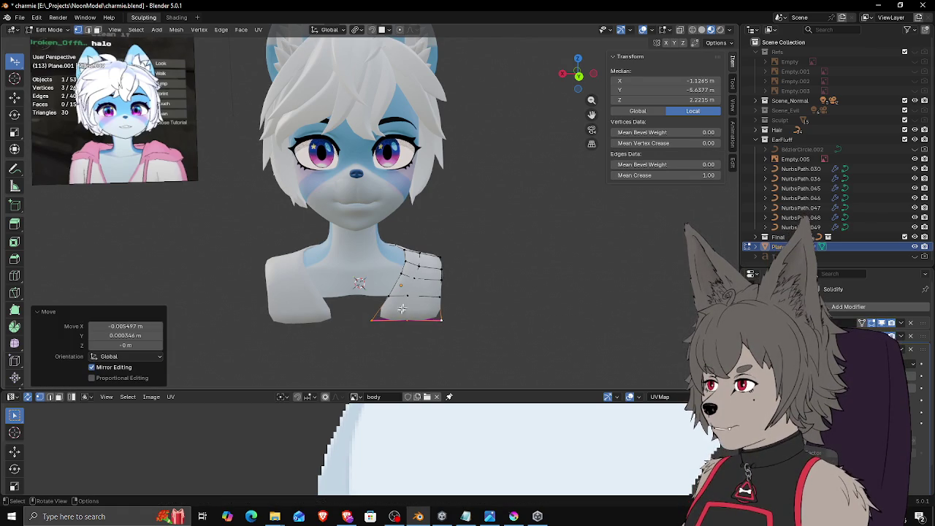
pyautogui.moveTo(398, 313); pyautogui.dragTo(386, 293, button='middle')
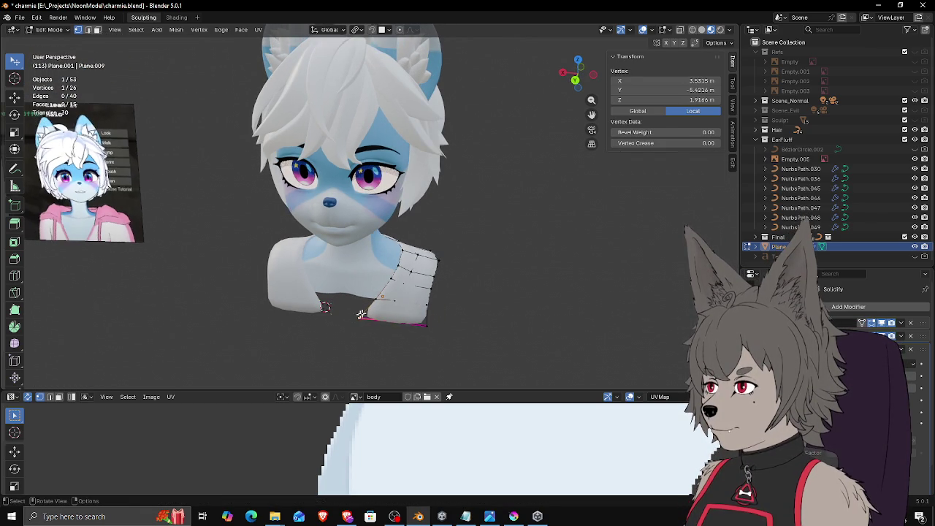
pyautogui.keyDown('shift'); pyautogui.click(401, 247); pyautogui.keyUp('shift')
pyautogui.moveTo(402, 248)
pyautogui.mouseDown(button='middle')
pyautogui.moveTo(369, 253)
pyautogui.moveTo(362, 282)
pyautogui.mouseUp(button='middle')
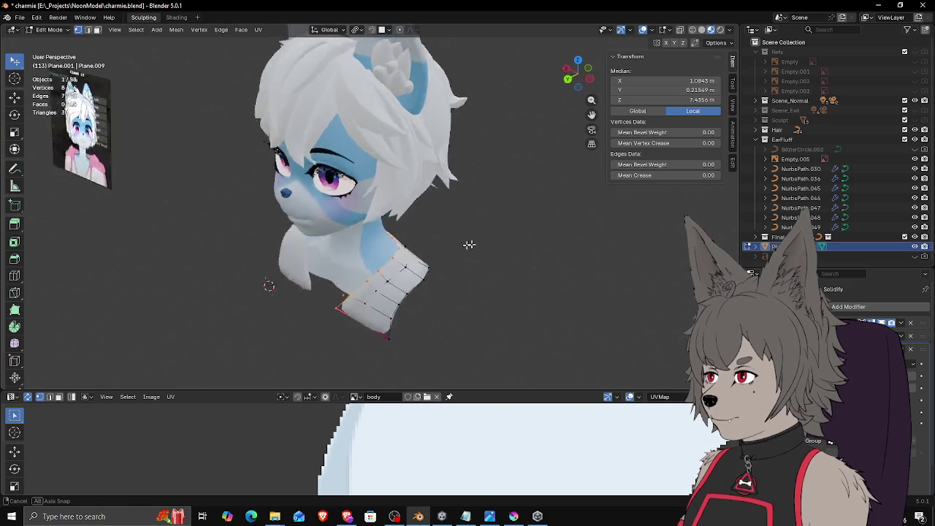
pyautogui.click(612, 244)
# Step: Nudge a lower chest vertex into position against the body
pyautogui.moveTo(457, 276); pyautogui.dragTo(454, 266, button='middle')
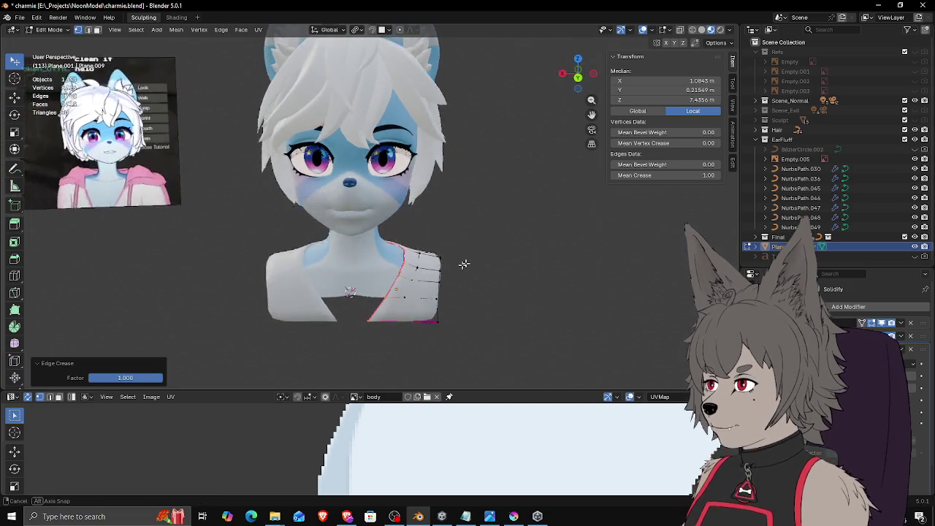
pyautogui.click(401, 318)
pyautogui.moveTo(401, 317); pyautogui.dragTo(402, 314, button='middle')
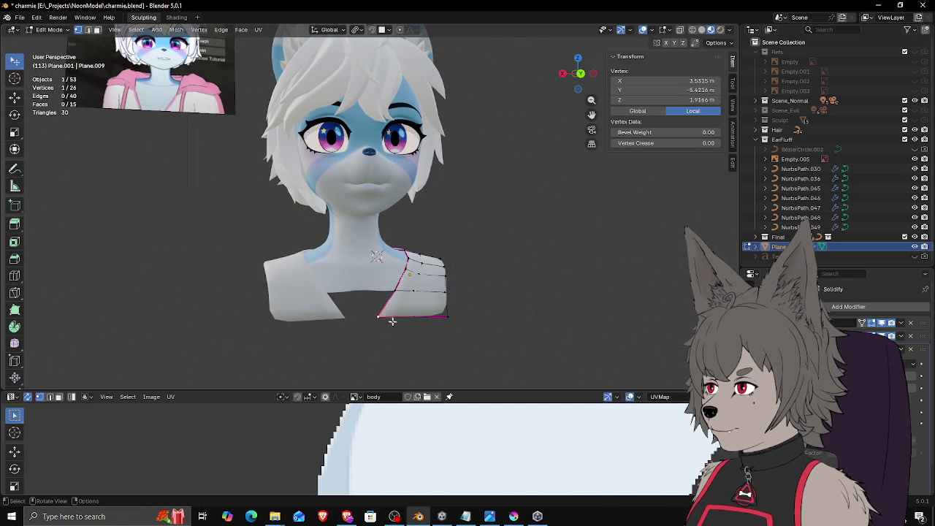
pyautogui.press('g')
pyautogui.click(394, 323)
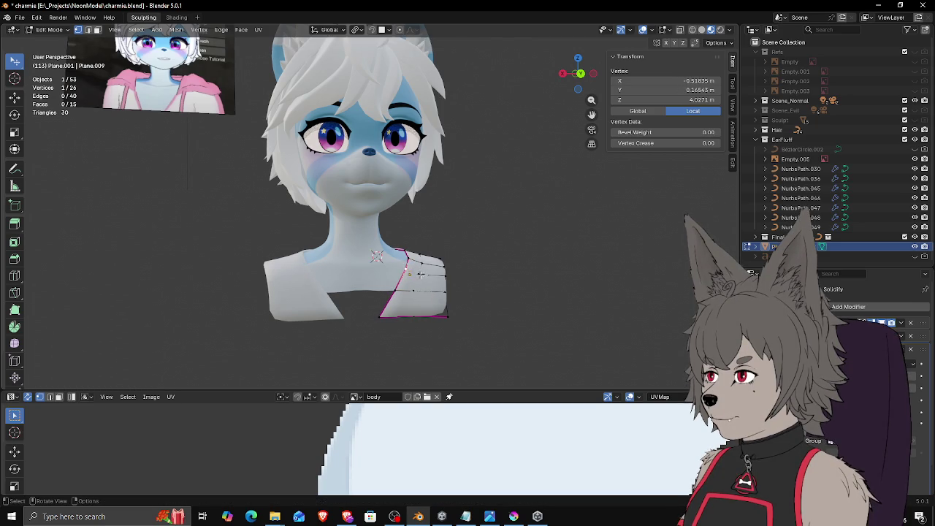
pyautogui.scroll(2, 413, 271)
pyautogui.scroll(2, 420, 270)
# Step: Shift the side vertex about 0.046 m toward the chest, then switch to wireframe
pyautogui.moveTo(420, 269)
pyautogui.mouseDown(button='middle')
pyautogui.moveTo(341, 283)
pyautogui.moveTo(422, 280)
pyautogui.moveTo(433, 315)
pyautogui.mouseUp(button='middle')
pyautogui.press('g')
pyautogui.click(341, 282)
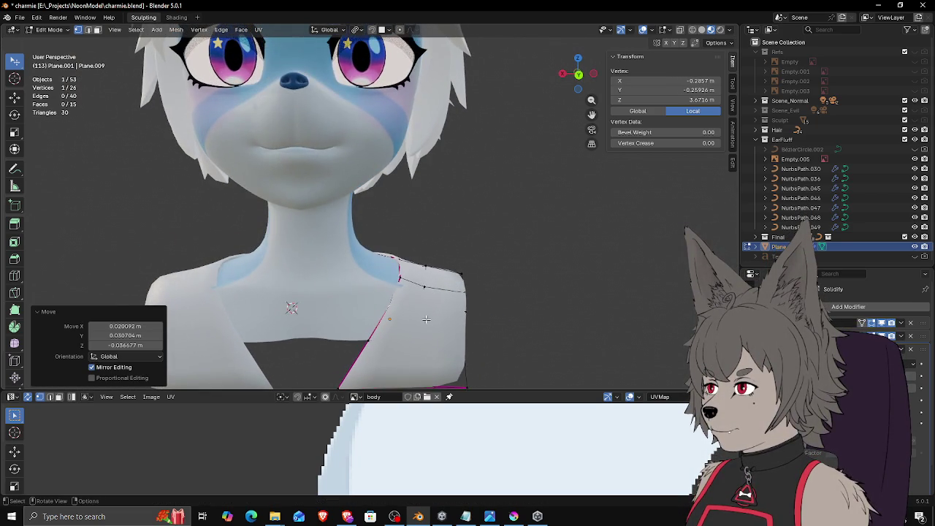
pyautogui.press('g')
pyautogui.click(436, 317)
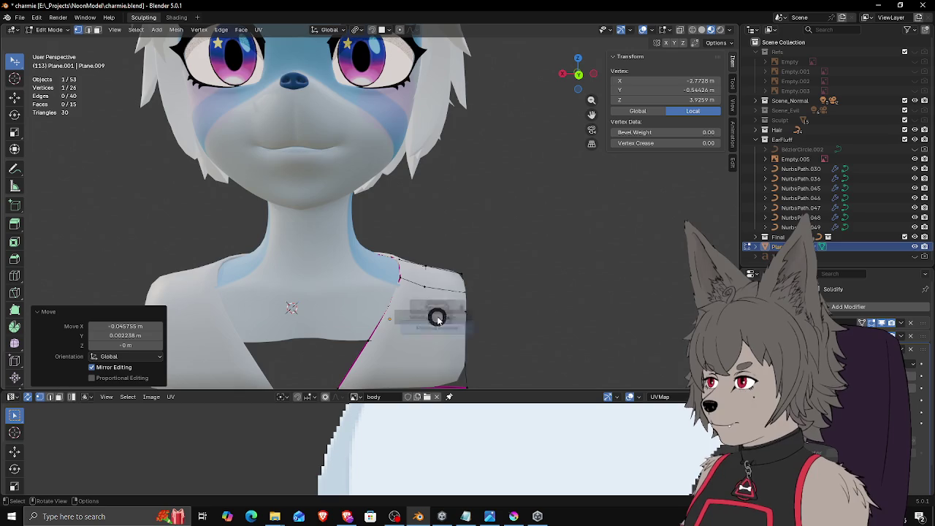
pyautogui.click(413, 318)
pyautogui.moveTo(417, 313); pyautogui.dragTo(328, 355, button='middle')
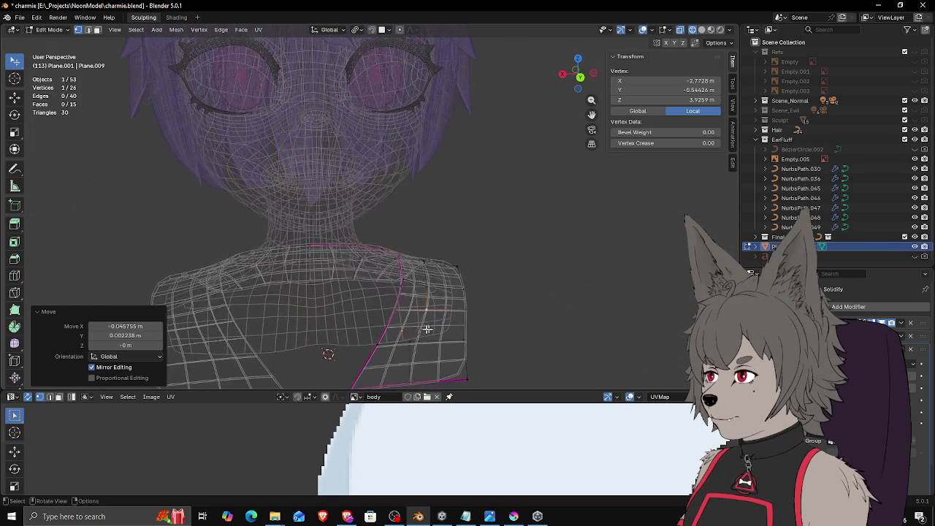
# Step: Move a garment vertex outward around the shoulder in several passes
pyautogui.click(404, 296)
pyautogui.moveTo(438, 328)
pyautogui.mouseDown(button='middle')
pyautogui.moveTo(460, 323)
pyautogui.moveTo(442, 302)
pyautogui.moveTo(442, 271)
pyautogui.moveTo(432, 289)
pyautogui.moveTo(463, 371)
pyautogui.mouseUp(button='middle')
pyautogui.press('g')
pyautogui.click(464, 324)
pyautogui.press('g')
pyautogui.click(446, 267)
pyautogui.press('g')
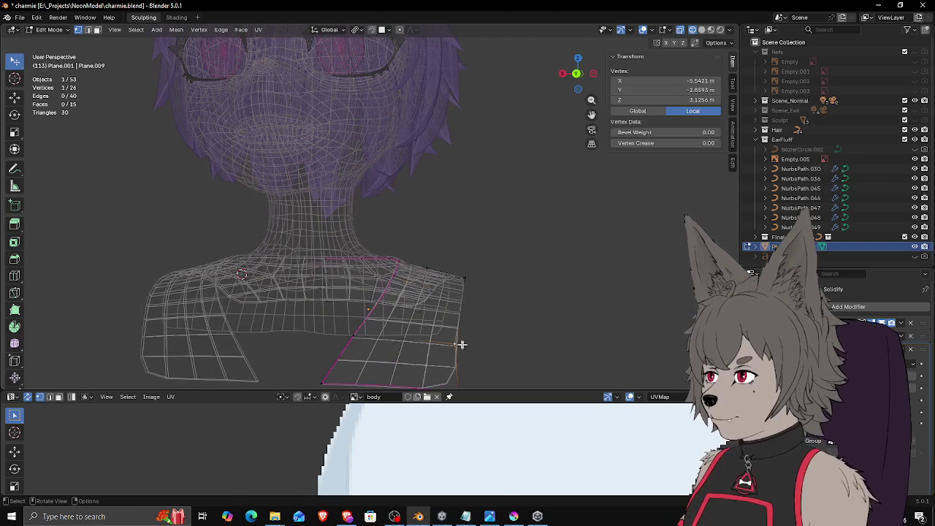
pyautogui.click(484, 345)
pyautogui.moveTo(471, 336); pyautogui.dragTo(481, 272, button='middle')
# Step: Raise the top-right shoulder vertex up and to the left
pyautogui.click(463, 247)
pyautogui.press('g')
pyautogui.click(477, 267)
pyautogui.press('g')
pyautogui.click(474, 238)
pyautogui.moveTo(473, 239); pyautogui.dragTo(350, 292, button='middle')
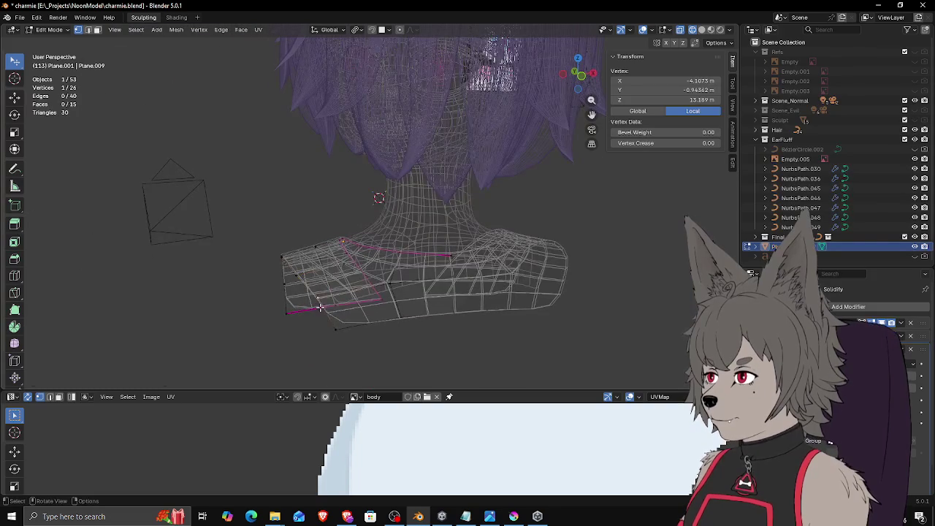
# Step: Reposition collar vertices on the rear side so they follow the neck
pyautogui.click(359, 309)
pyautogui.click(356, 313)
pyautogui.moveTo(344, 326)
pyautogui.mouseDown(button='middle')
pyautogui.moveTo(330, 326)
pyautogui.moveTo(445, 329)
pyautogui.moveTo(429, 323)
pyautogui.mouseUp(button='middle')
pyautogui.press('g')
pyautogui.click(331, 327)
pyautogui.click(472, 299)
pyautogui.moveTo(472, 298)
pyautogui.mouseDown(button='middle')
pyautogui.moveTo(461, 298)
pyautogui.moveTo(505, 305)
pyautogui.moveTo(549, 292)
pyautogui.moveTo(454, 296)
pyautogui.moveTo(507, 298)
pyautogui.moveTo(443, 308)
pyautogui.moveTo(421, 248)
pyautogui.moveTo(490, 258)
pyautogui.mouseUp(button='middle')
pyautogui.press('g')
pyautogui.click(536, 295)
pyautogui.click(455, 296)
pyautogui.click(453, 292)
# Step: Back in wireframe, move a collar vertex so it hugs the neck
pyautogui.click(461, 312)
pyautogui.press('z')
pyautogui.click(423, 258)
pyautogui.moveTo(428, 247)
pyautogui.mouseDown(button='middle')
pyautogui.moveTo(463, 236)
pyautogui.moveTo(433, 230)
pyautogui.moveTo(501, 247)
pyautogui.moveTo(462, 251)
pyautogui.moveTo(505, 245)
pyautogui.moveTo(385, 261)
pyautogui.moveTo(472, 272)
pyautogui.mouseUp(button='middle')
pyautogui.press('g')
pyautogui.click(465, 231)
pyautogui.press('g')
pyautogui.click(470, 229)
pyautogui.press('g')
pyautogui.click(500, 245)
# Step: Adjust the remaining collar vertices on the other side, then turn off X-ray
pyautogui.click(404, 242)
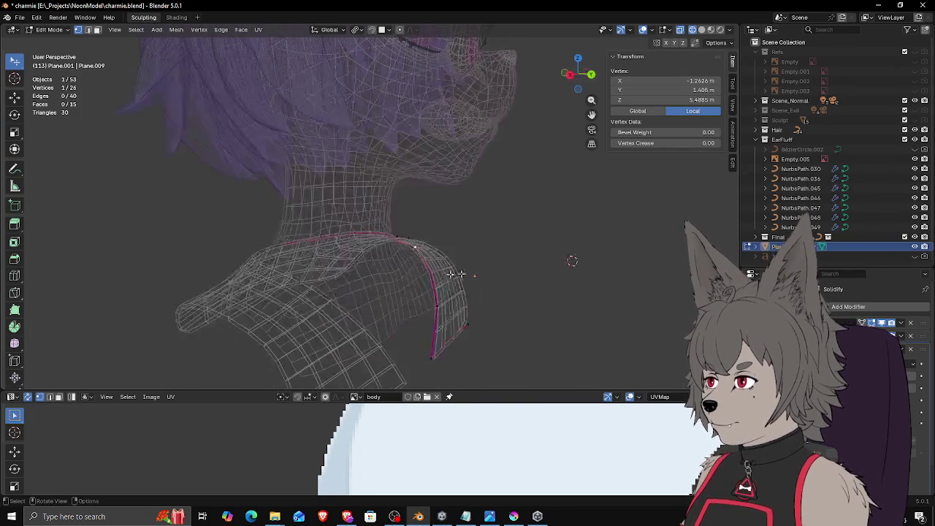
pyautogui.press('g')
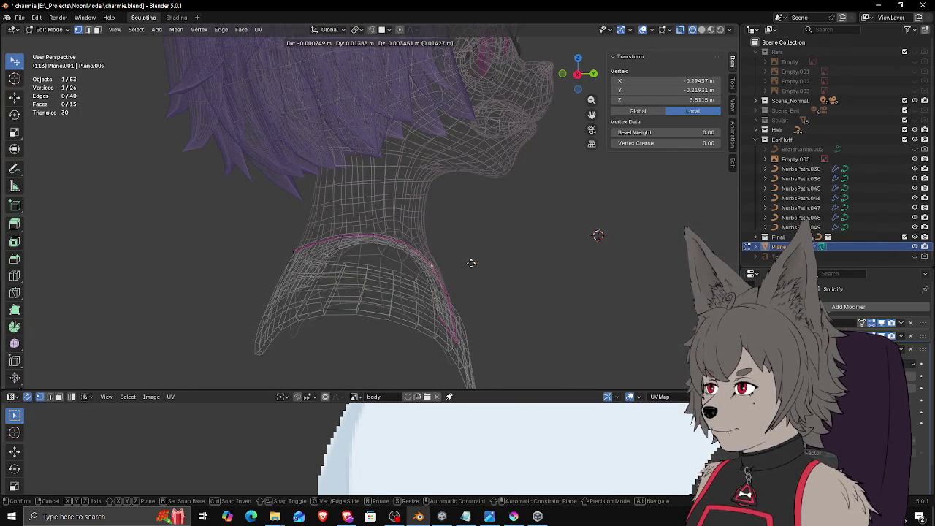
pyautogui.click(475, 263)
pyautogui.moveTo(475, 263); pyautogui.dragTo(310, 256, button='middle')
pyautogui.click(348, 250)
pyautogui.press('g')
pyautogui.click(357, 248)
pyautogui.click(380, 239)
pyautogui.press('g')
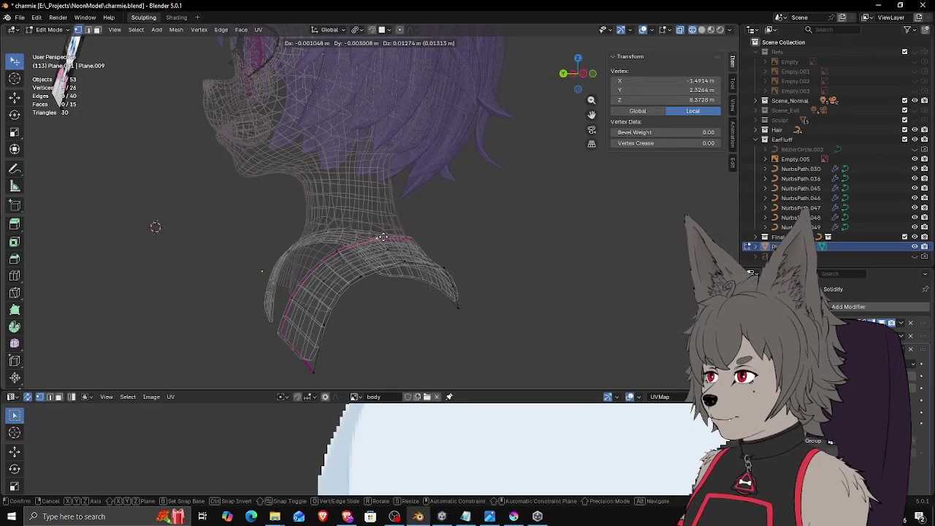
pyautogui.click(381, 237)
pyautogui.hotkey('alt', 'z')
pyautogui.moveTo(451, 240)
pyautogui.mouseDown(button='middle')
pyautogui.moveTo(531, 265)
pyautogui.moveTo(572, 263)
pyautogui.moveTo(474, 255)
pyautogui.moveTo(426, 226)
pyautogui.mouseUp(button='middle')
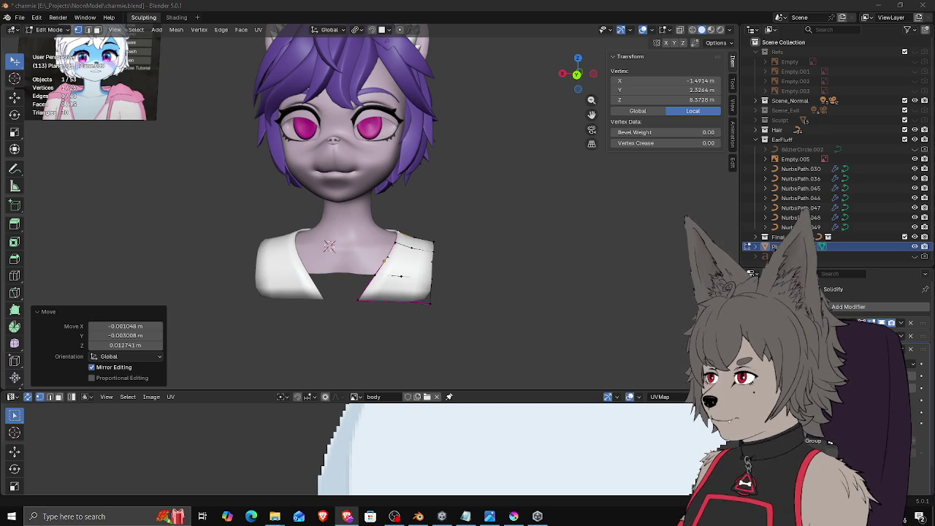
# Step: In material preview, move the bottom edge vertices to straighten the hem
pyautogui.moveTo(471, 201)
pyautogui.mouseDown(button='middle')
pyautogui.moveTo(492, 226)
pyautogui.moveTo(484, 229)
pyautogui.moveTo(515, 158)
pyautogui.moveTo(432, 219)
pyautogui.moveTo(409, 278)
pyautogui.mouseUp(button='middle')
pyautogui.click(719, 31)
pyautogui.click(380, 327)
pyautogui.moveTo(423, 325); pyautogui.dragTo(424, 313, button='middle')
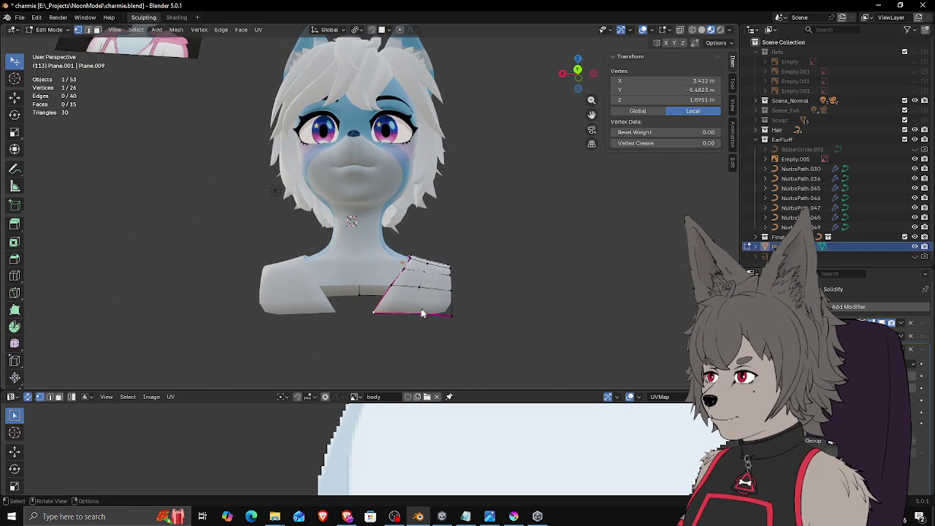
pyautogui.keyDown('ctrl'); pyautogui.click(453, 314); pyautogui.keyUp('ctrl')
pyautogui.press('g')
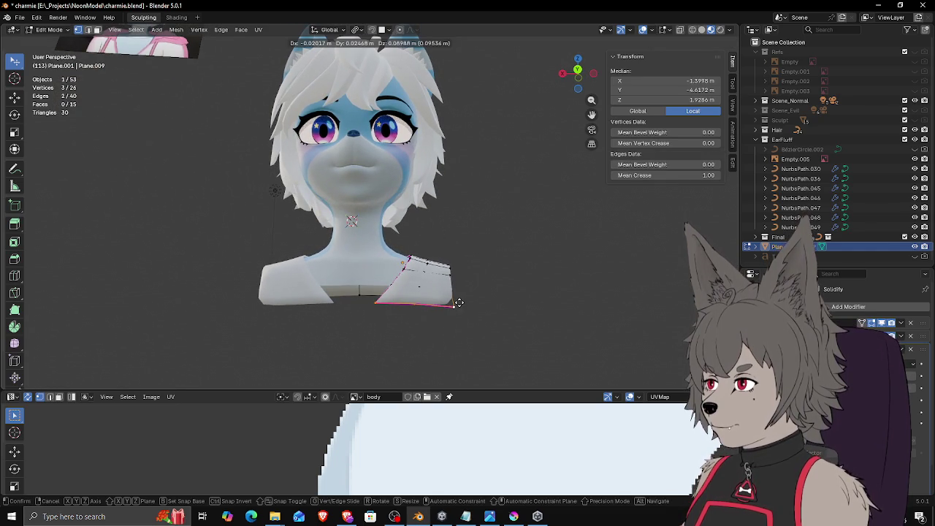
pyautogui.click(458, 302)
# Step: Adjust a shoulder vertex and a neck vertex into place
pyautogui.click(397, 285)
pyautogui.moveTo(397, 285)
pyautogui.mouseDown(button='middle')
pyautogui.moveTo(438, 299)
pyautogui.moveTo(447, 315)
pyautogui.moveTo(514, 301)
pyautogui.moveTo(426, 339)
pyautogui.mouseUp(button='middle')
pyautogui.scroll(2, 441, 309)
pyautogui.scroll(2, 441, 308)
pyautogui.click(438, 299)
pyautogui.press('g')
pyautogui.click(511, 303)
pyautogui.click(504, 308)
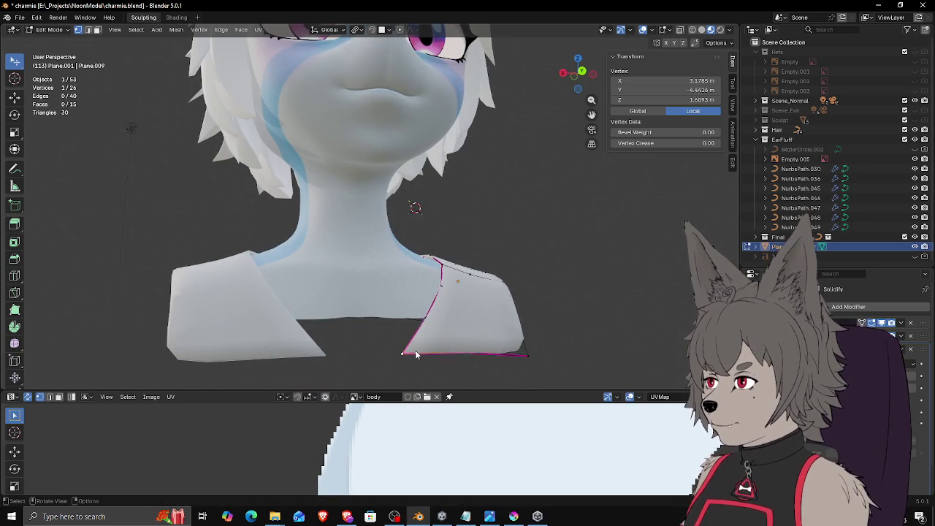
pyautogui.press('g')
pyautogui.click(489, 349)
# Step: Select the shortest path along the bottom edge and give it full crease 1
pyautogui.moveTo(507, 351)
pyautogui.keyDown('shift'); pyautogui.mouseDown(button='middle')
pyautogui.moveTo(474, 322)
pyautogui.moveTo(484, 318)
pyautogui.moveTo(444, 355)
pyautogui.moveTo(317, 373)
pyautogui.mouseUp(button='middle'); pyautogui.keyUp('shift')
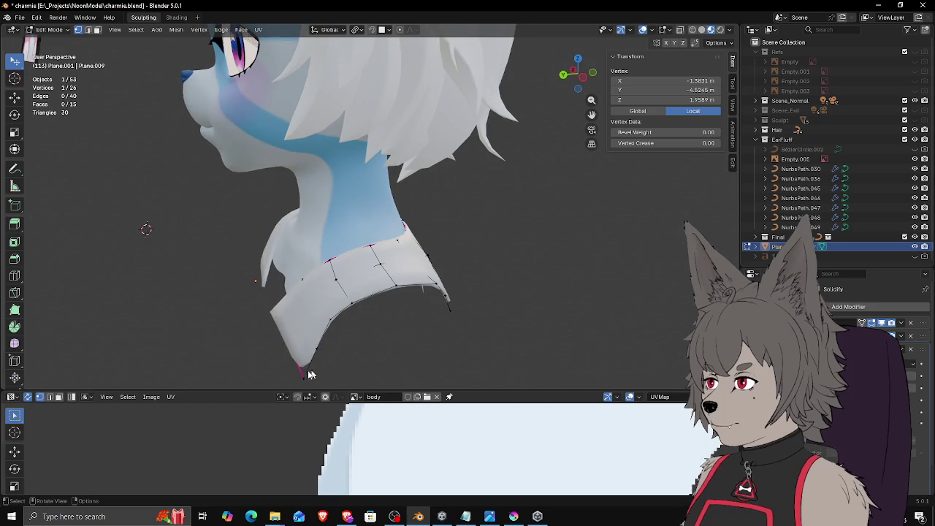
pyautogui.moveTo(371, 358)
pyautogui.mouseDown(button='middle')
pyautogui.moveTo(415, 324)
pyautogui.moveTo(447, 343)
pyautogui.mouseUp(button='middle')
pyautogui.keyDown('ctrl'); pyautogui.click(415, 325); pyautogui.keyUp('ctrl')
pyautogui.hotkey('shift', 'e')
pyautogui.click(511, 314)
pyautogui.moveTo(511, 314)
pyautogui.mouseDown(button='middle')
pyautogui.moveTo(504, 327)
pyautogui.moveTo(505, 299)
pyautogui.moveTo(522, 298)
pyautogui.moveTo(353, 295)
pyautogui.moveTo(336, 274)
pyautogui.mouseUp(button='middle')
# Step: Reselect the garment from behind and fully crease its back-rim edge path to 1
pyautogui.press('Tab')
pyautogui.click(514, 303)
pyautogui.scroll(-3, 522, 298)
pyautogui.scroll(2, 336, 274)
pyautogui.click(428, 256)
pyautogui.press('Tab')
pyautogui.click(315, 258)
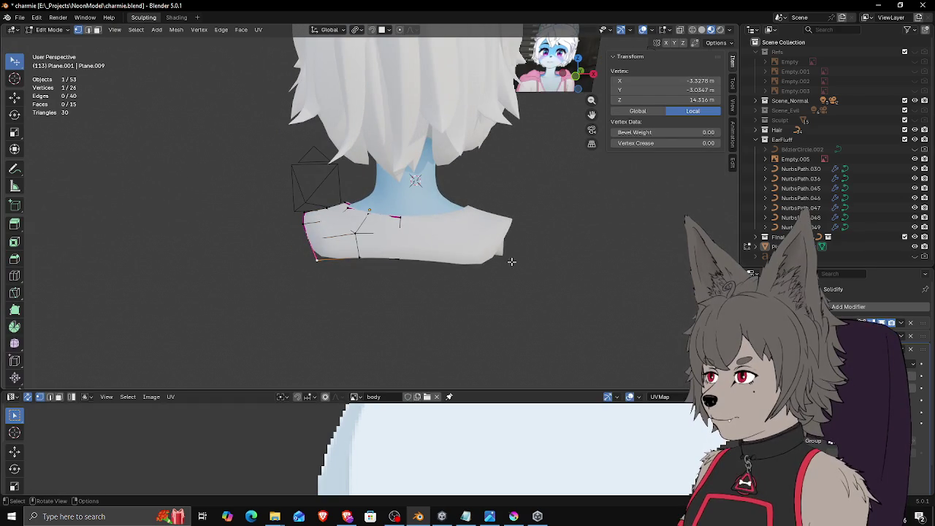
pyautogui.keyDown('ctrl'); pyautogui.click(401, 259); pyautogui.keyUp('ctrl')
pyautogui.hotkey('shift', 'e')
pyautogui.click(633, 252)
# Step: Clear the selection, return to Object Mode and deselect the garment
pyautogui.moveTo(636, 252); pyautogui.dragTo(365, 274, button='middle')
pyautogui.click(343, 291)
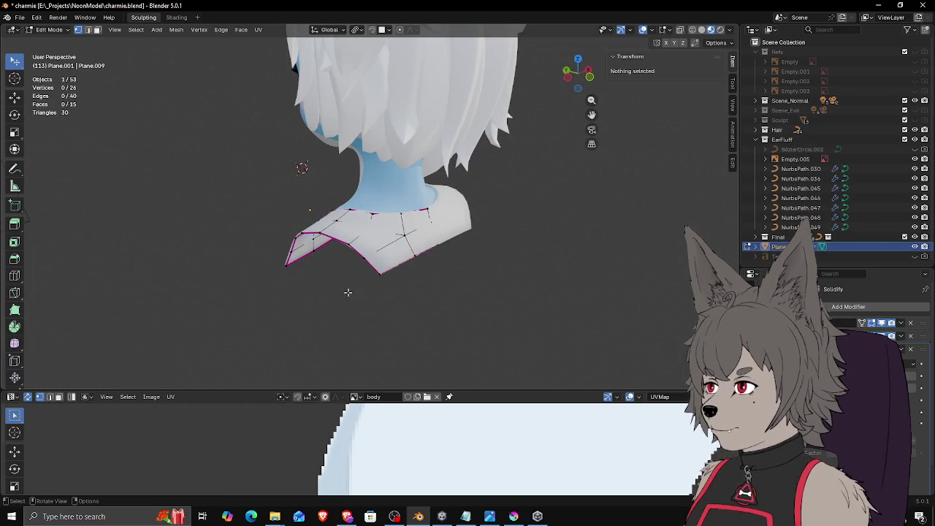
pyautogui.press('Tab')
pyautogui.moveTo(309, 288)
pyautogui.mouseDown(button='middle')
pyautogui.moveTo(447, 293)
pyautogui.moveTo(409, 279)
pyautogui.mouseUp(button='middle')
pyautogui.scroll(3, 409, 278)
pyautogui.click(468, 278)
pyautogui.scroll(-3, 435, 277)
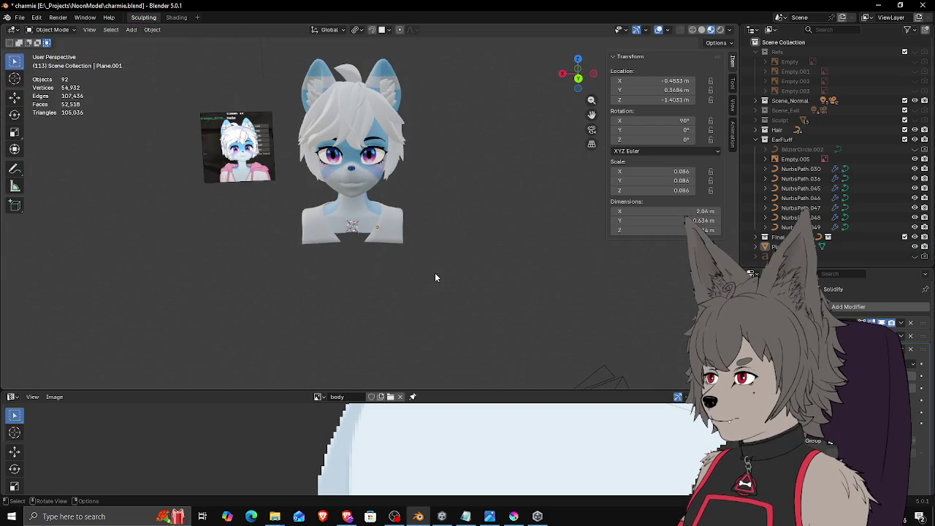
# Step: Zoom to the fox's head from the front, select the collar piece and Tab into Edit Mode
pyautogui.moveTo(422, 248)
pyautogui.keyDown('ctrl'); pyautogui.mouseDown(button='middle')
pyautogui.moveTo(455, 296)
pyautogui.moveTo(479, 278)
pyautogui.moveTo(499, 230)
pyautogui.moveTo(475, 238)
pyautogui.moveTo(475, 249)
pyautogui.mouseUp(button='middle'); pyautogui.keyUp('ctrl')
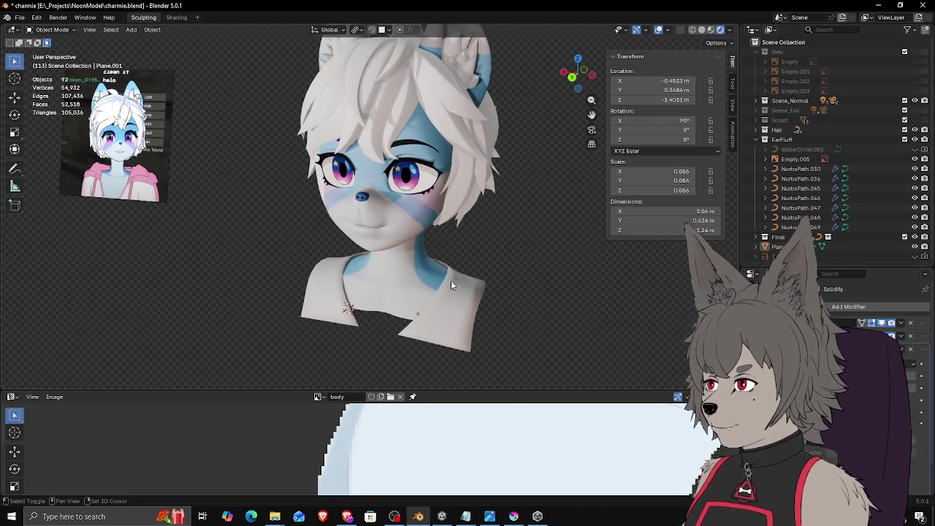
pyautogui.moveTo(451, 285); pyautogui.dragTo(509, 274, button='middle')
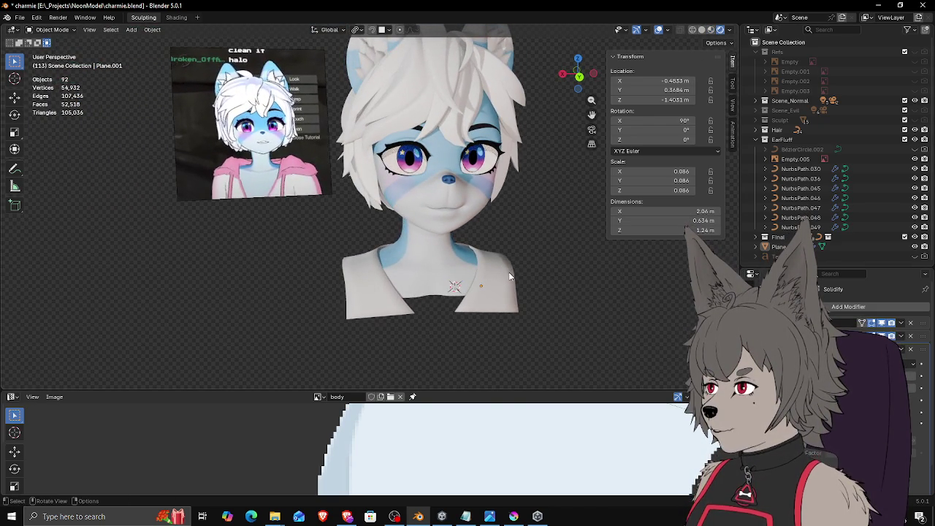
pyautogui.scroll(1, 509, 275)
pyautogui.scroll(1, 507, 288)
pyautogui.click(511, 301)
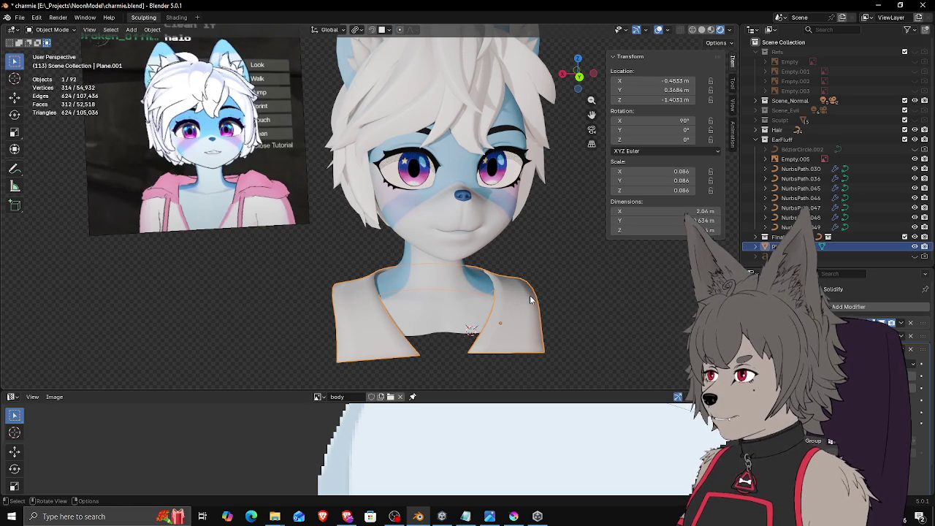
pyautogui.press('Tab')
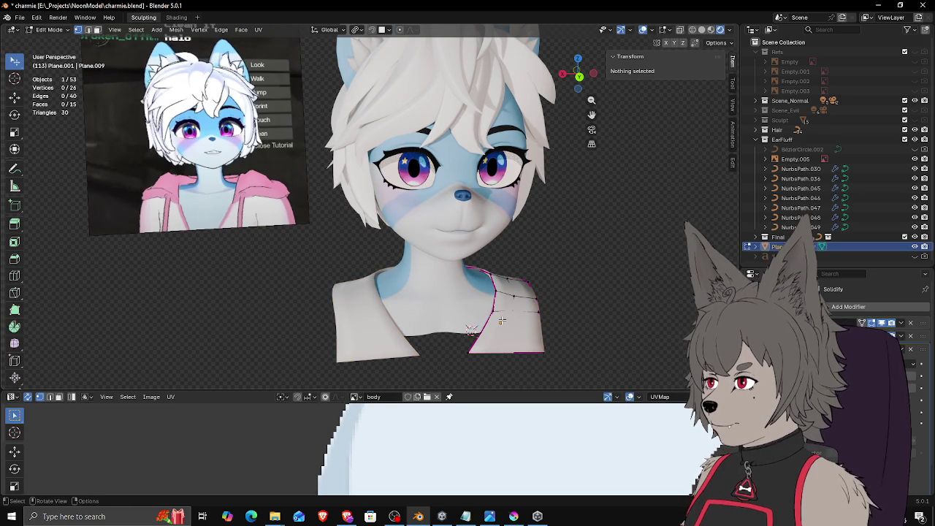
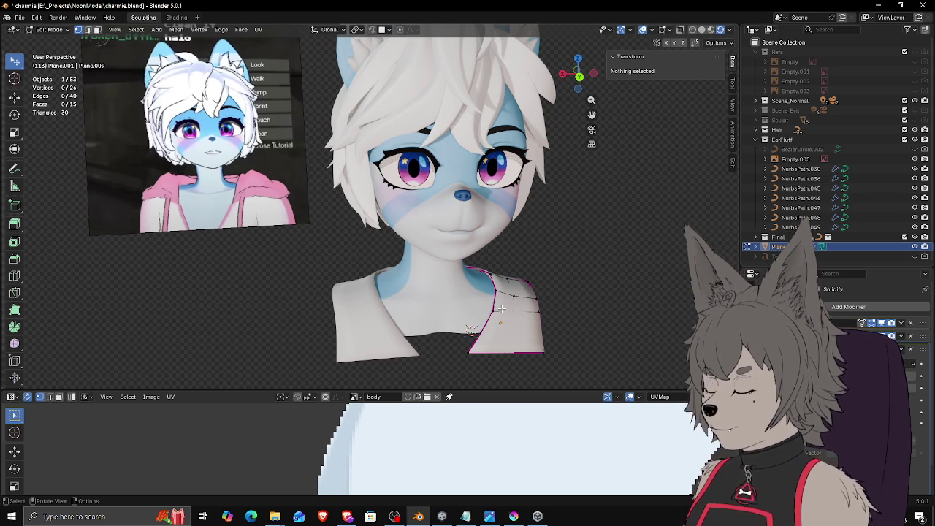
# Step: In face select mode, select a path of six faces along the collar
pyautogui.moveTo(511, 275)
pyautogui.mouseDown(button='middle')
pyautogui.moveTo(454, 349)
pyautogui.moveTo(395, 332)
pyautogui.moveTo(507, 348)
pyautogui.moveTo(440, 322)
pyautogui.moveTo(397, 320)
pyautogui.mouseUp(button='middle')
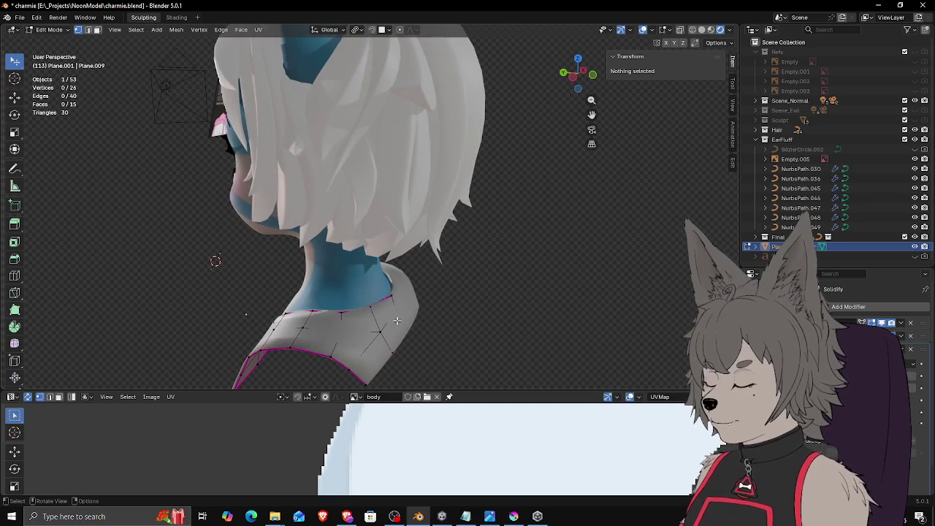
pyautogui.moveTo(325, 320)
pyautogui.mouseDown(button='middle')
pyautogui.moveTo(329, 341)
pyautogui.moveTo(392, 334)
pyautogui.moveTo(319, 323)
pyautogui.mouseUp(button='middle')
pyautogui.press('3')
pyautogui.click(341, 345)
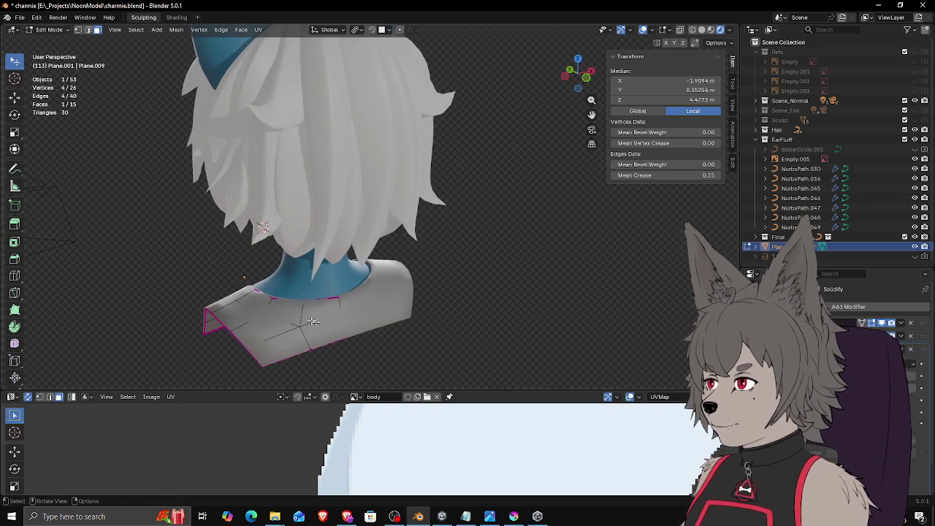
pyautogui.keyDown('ctrl'); pyautogui.click(290, 312); pyautogui.keyUp('ctrl')
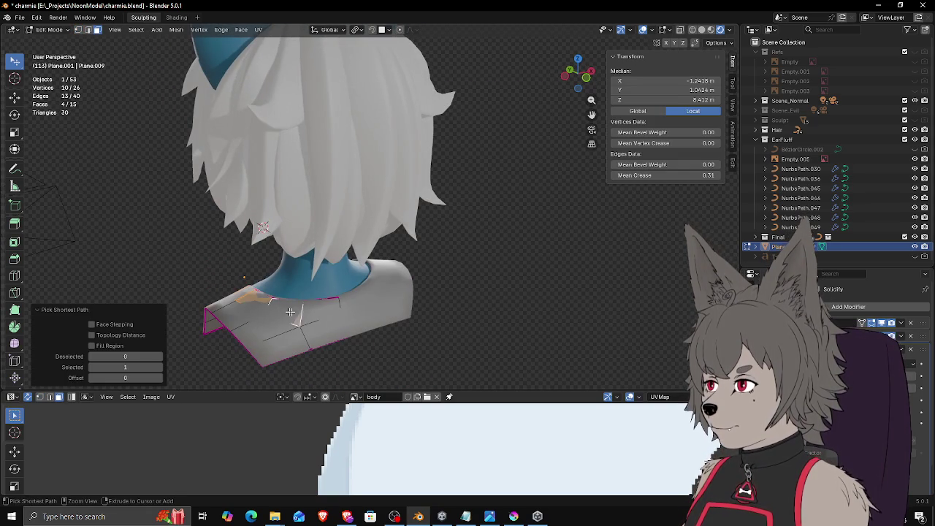
pyautogui.click(336, 311)
pyautogui.press('g')
pyautogui.moveTo(304, 314)
pyautogui.mouseDown(button='middle')
pyautogui.moveTo(356, 366)
pyautogui.moveTo(366, 346)
pyautogui.mouseUp(button='middle')
pyautogui.keyDown('ctrl'); pyautogui.click(360, 366); pyautogui.keyUp('ctrl')
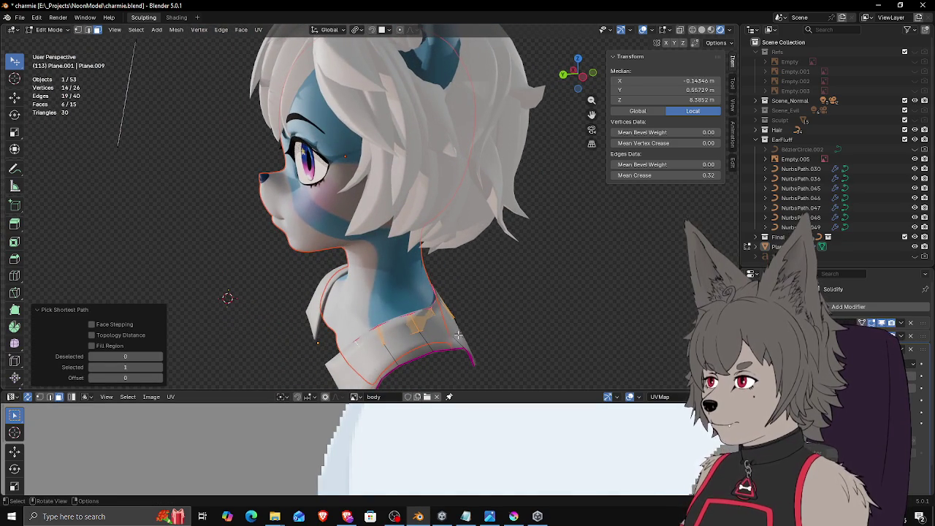
# Step: Duplicate the six collar faces in place, raise the copy 0.0508 m along Z, and return to Object Mode
pyautogui.hotkey('shift', 'd')
pyautogui.rightClick(509, 299)
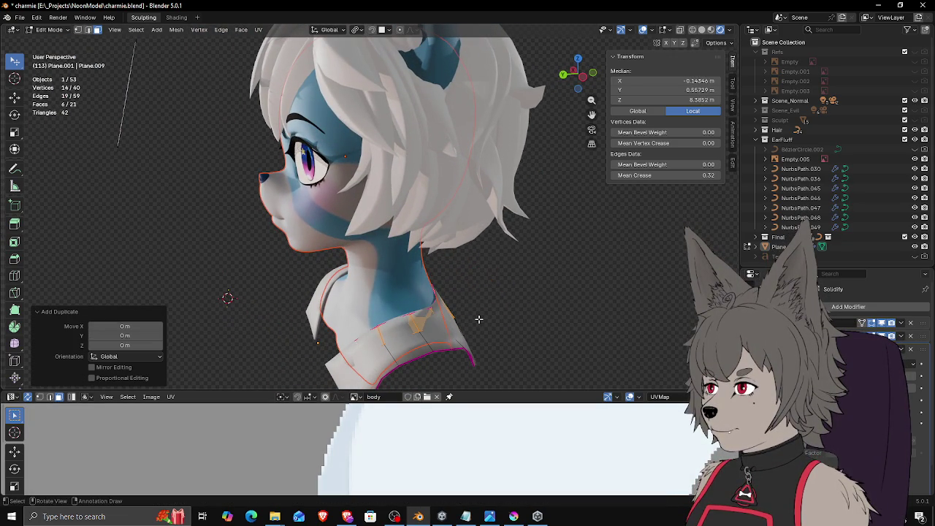
pyautogui.press('g')
pyautogui.press('z')
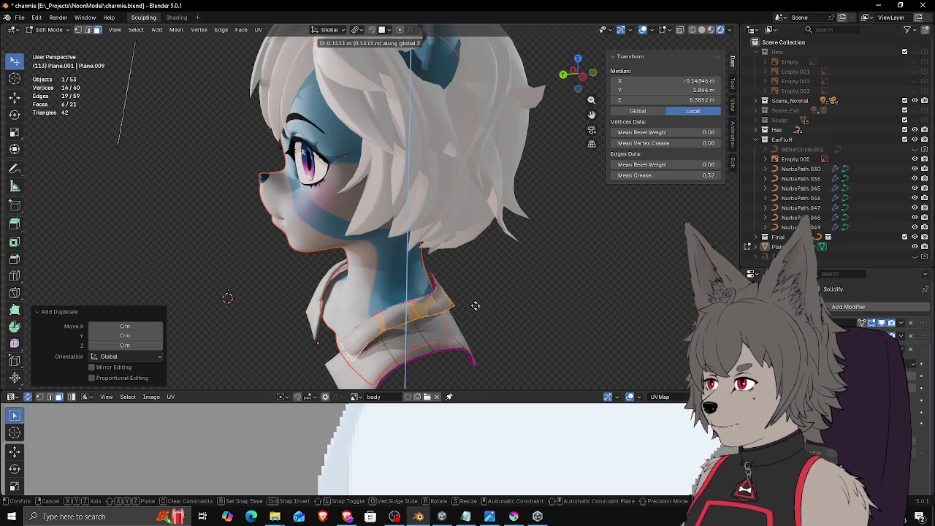
pyautogui.click(472, 312)
pyautogui.moveTo(471, 315)
pyautogui.mouseDown(button='middle')
pyautogui.moveTo(553, 298)
pyautogui.moveTo(557, 309)
pyautogui.moveTo(511, 330)
pyautogui.mouseUp(button='middle')
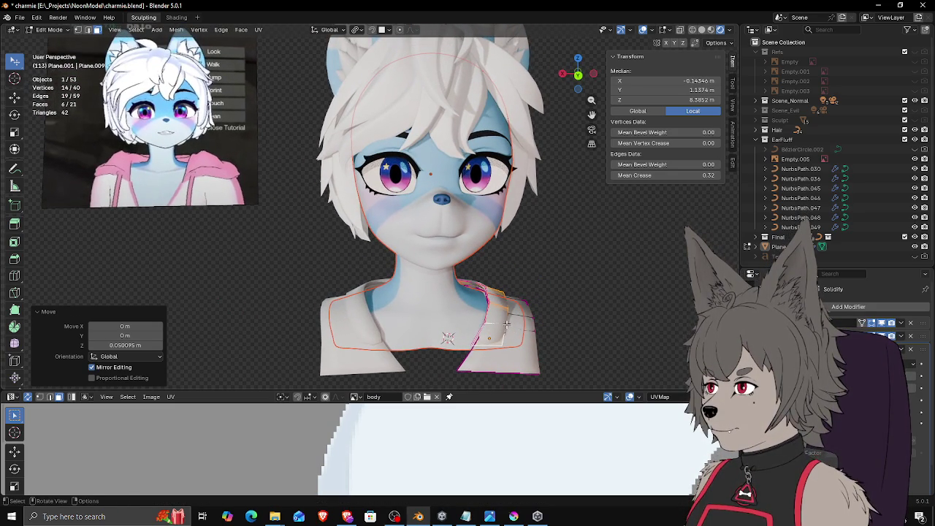
pyautogui.press('Tab')
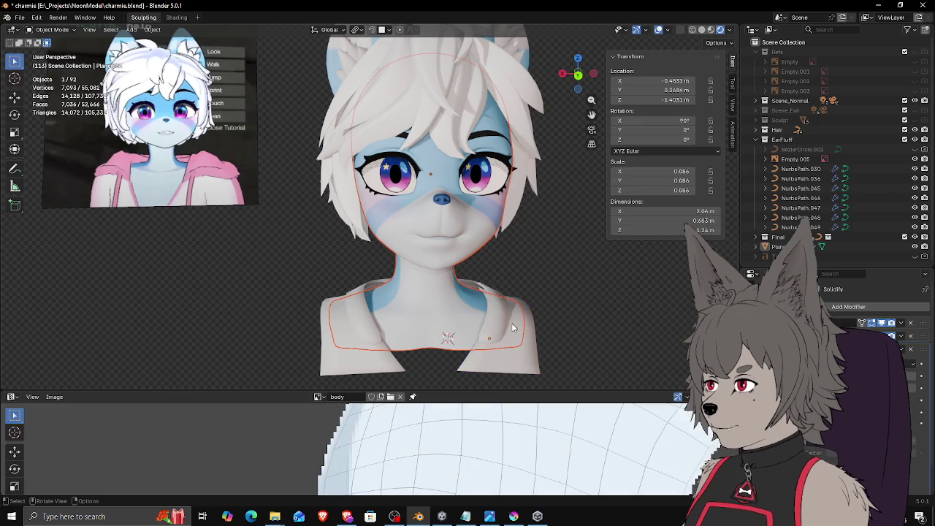
# Step: Make the collar plane the active object and enter Edit Mode on it
pyautogui.moveTo(510, 329)
pyautogui.mouseDown(button='middle')
pyautogui.moveTo(308, 316)
pyautogui.moveTo(501, 325)
pyautogui.mouseUp(button='middle')
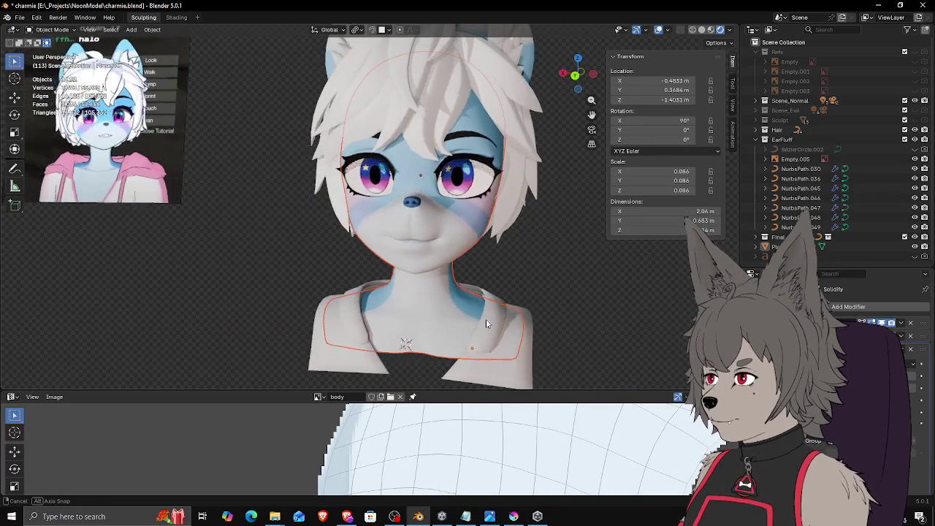
pyautogui.click(523, 329)
pyautogui.scroll(5, 515, 324)
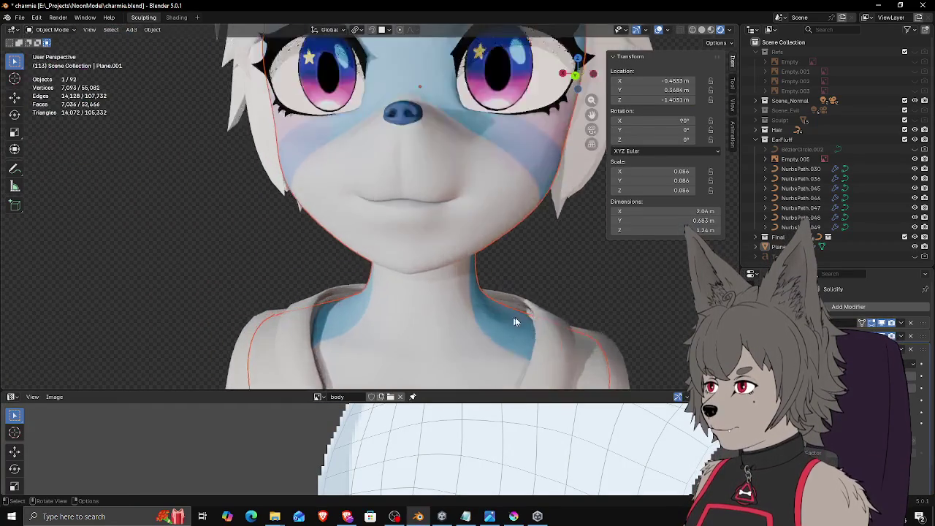
pyautogui.keyDown('shift'); pyautogui.moveTo(515, 324); pyautogui.dragTo(482, 228, button='middle'); pyautogui.keyUp('shift')
pyautogui.press('Tab')
# Step: Select the collar rim edge path and extrude it about -0.276 m along X over the shoulder
pyautogui.click(509, 273)
pyautogui.click(507, 265)
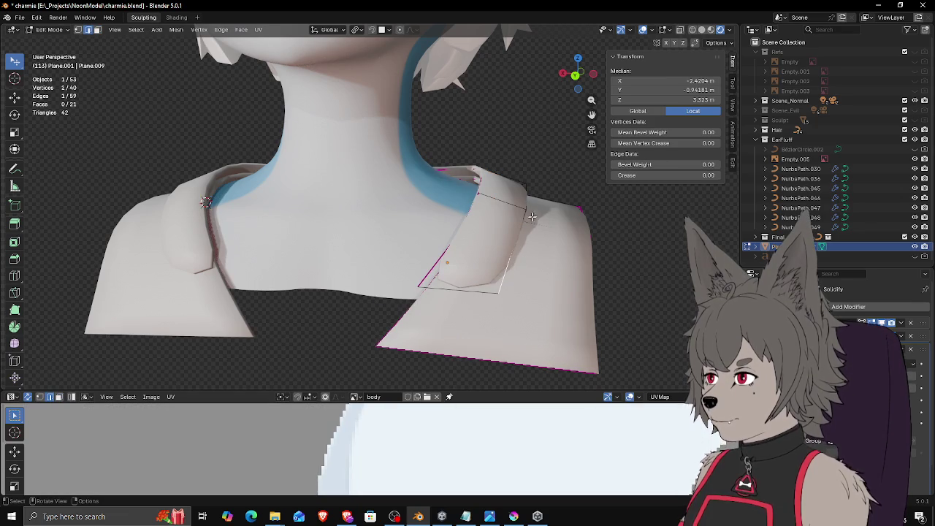
pyautogui.scroll(-4, 531, 215)
pyautogui.moveTo(485, 236)
pyautogui.mouseDown(button='middle')
pyautogui.moveTo(508, 291)
pyautogui.moveTo(380, 271)
pyautogui.moveTo(385, 299)
pyautogui.moveTo(465, 277)
pyautogui.mouseUp(button='middle')
pyautogui.keyDown('shift'); pyautogui.click(381, 275); pyautogui.keyUp('shift')
pyautogui.keyDown('ctrl'); pyautogui.click(385, 299); pyautogui.keyUp('ctrl')
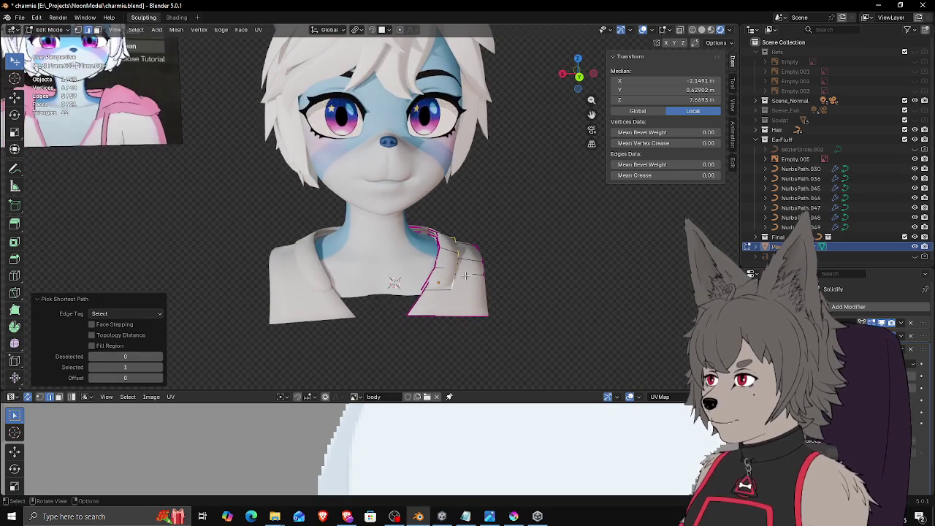
pyautogui.press('e')
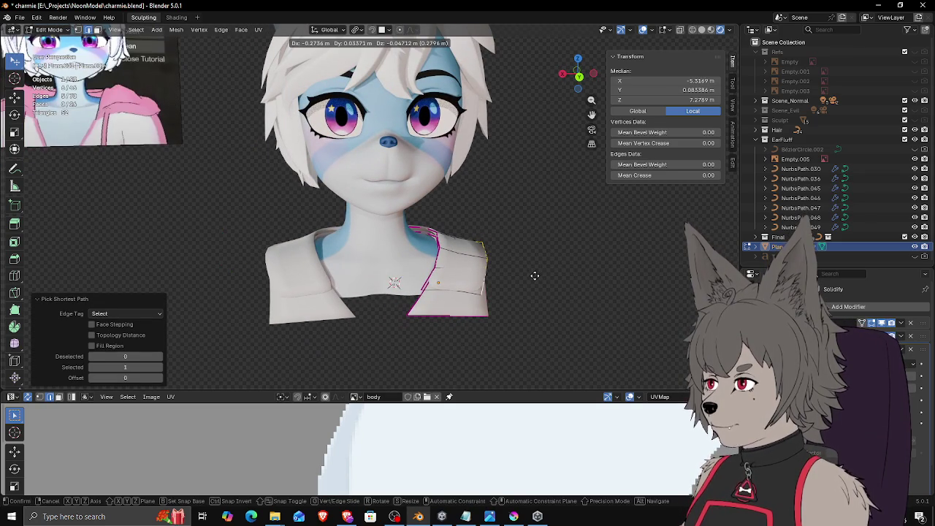
pyautogui.click(534, 274)
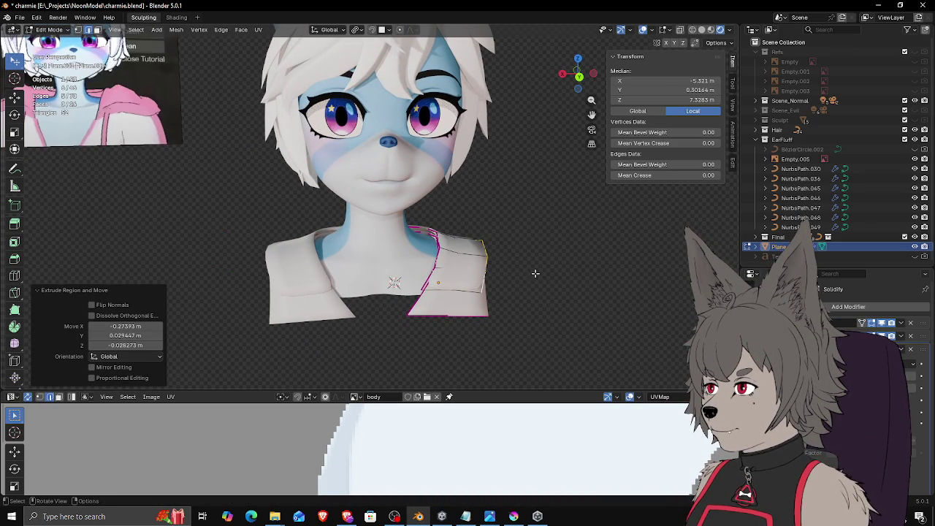
# Step: Select an edge path along the collar and give it full crease of 1.0
pyautogui.scroll(2, 501, 292)
pyautogui.scroll(1, 548, 323)
pyautogui.click(500, 320)
pyautogui.keyDown('shift'); pyautogui.click(515, 316); pyautogui.keyUp('shift')
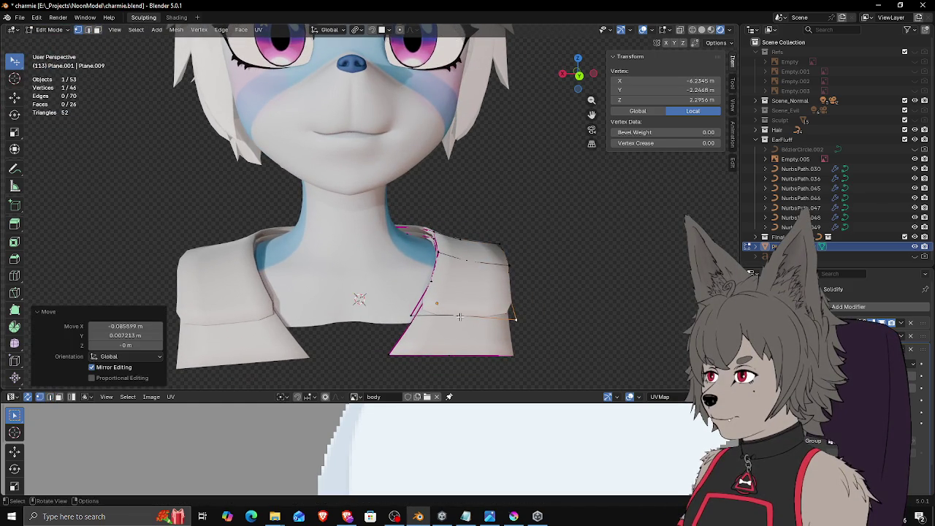
pyautogui.keyDown('shift'); pyautogui.click(407, 314); pyautogui.keyUp('shift')
pyautogui.hotkey('shift', 'e')
pyautogui.click(685, 294)
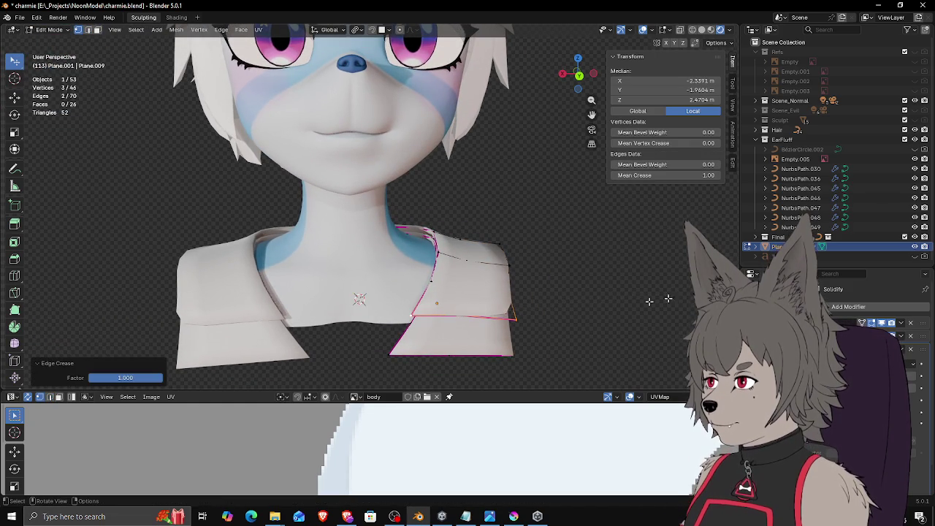
# Step: Select the collar's fold edge path and crease it fully at 1.0
pyautogui.click(515, 320)
pyautogui.moveTo(507, 261); pyautogui.dragTo(422, 315, button='middle')
pyautogui.keyDown('ctrl'); pyautogui.click(423, 314); pyautogui.keyUp('ctrl')
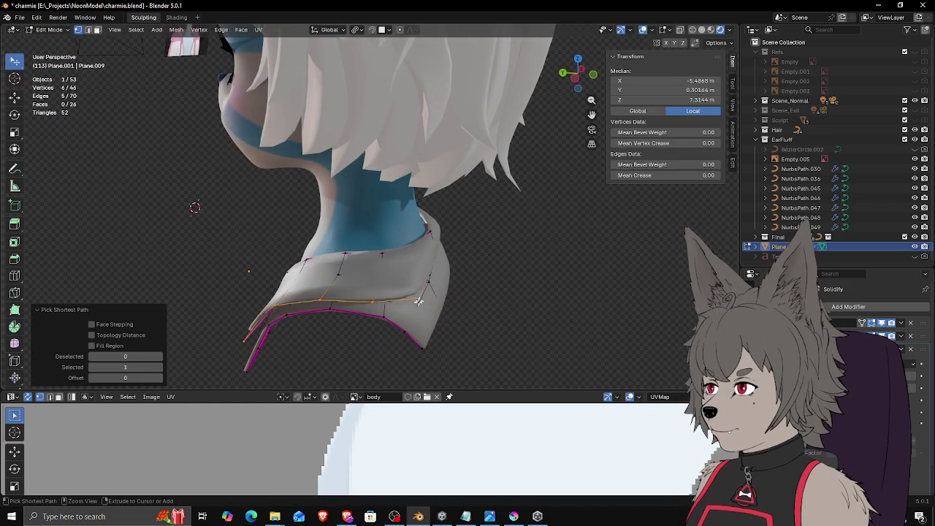
pyautogui.hotkey('shift', 'e')
pyautogui.click(603, 289)
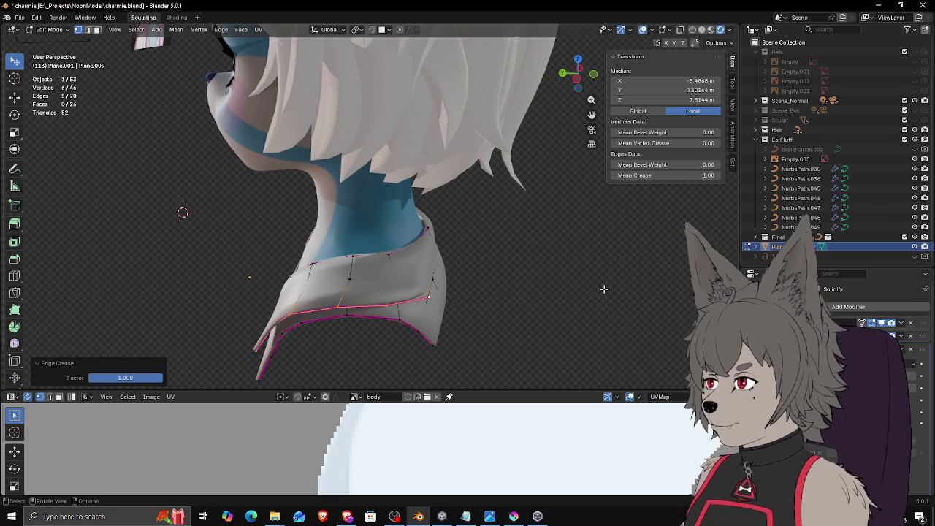
# Step: Move the front collar corner vertex in several passes to settle it against the shoulder
pyautogui.moveTo(431, 316); pyautogui.dragTo(527, 314, button='middle')
pyautogui.click(513, 318)
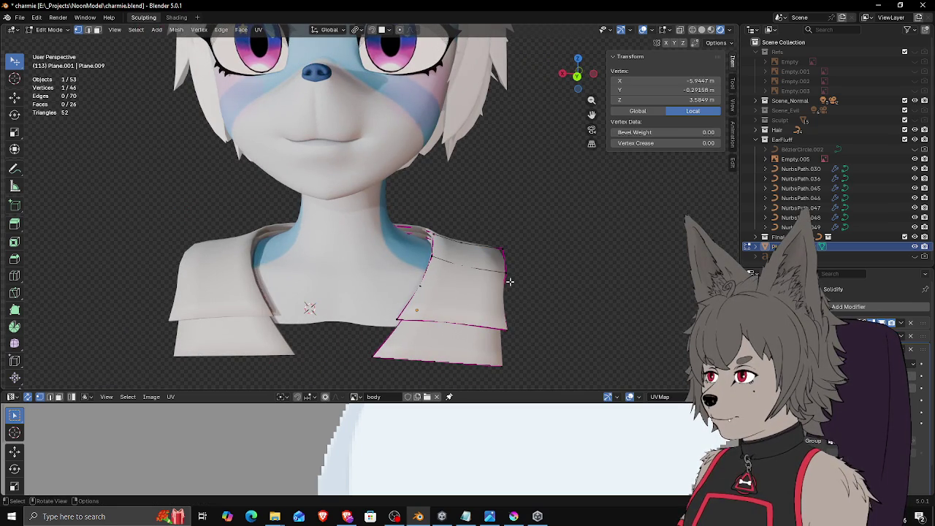
pyautogui.moveTo(519, 293); pyautogui.dragTo(484, 273, button='middle')
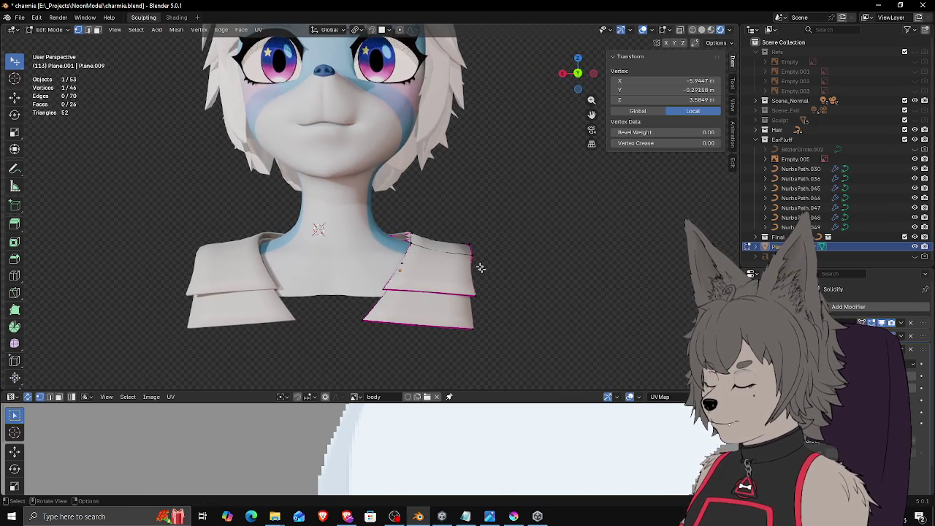
pyautogui.press('g')
pyautogui.click(491, 279)
pyautogui.press('g')
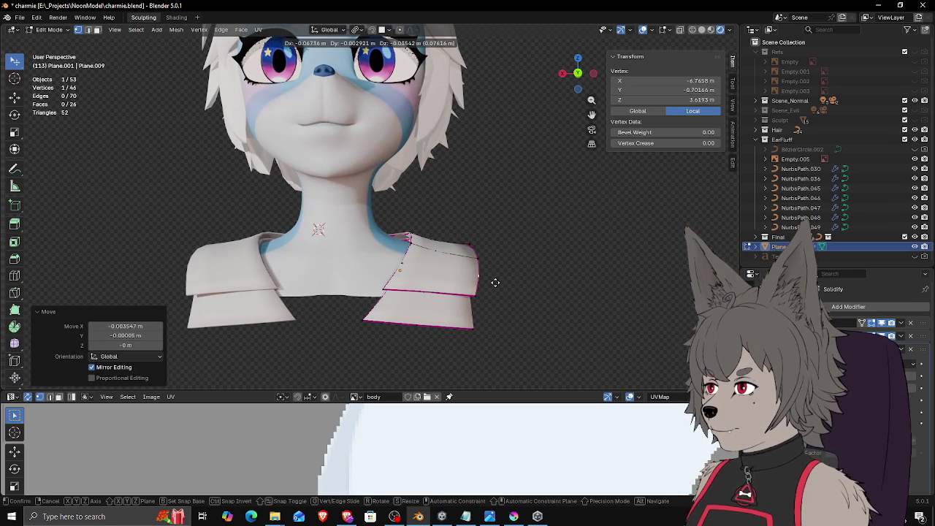
pyautogui.click(496, 284)
pyautogui.press('g')
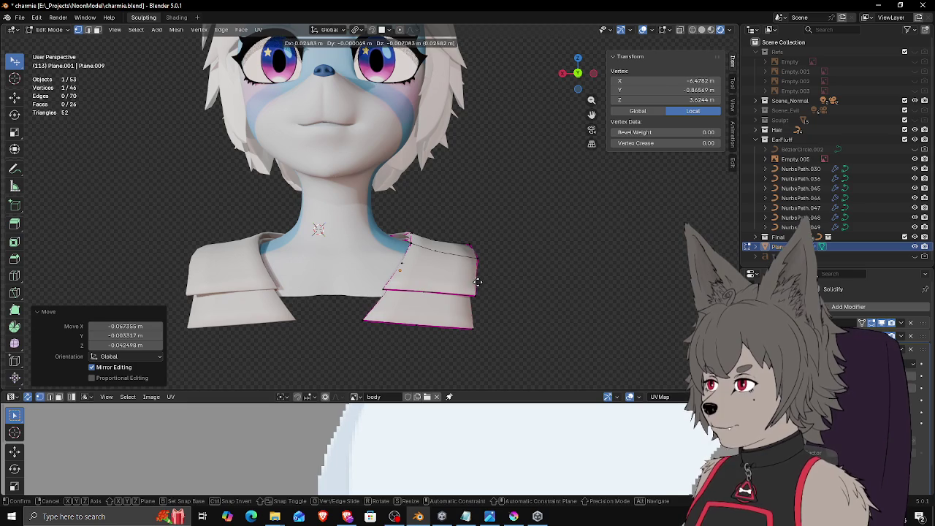
pyautogui.click(475, 291)
pyautogui.press('g')
pyautogui.click(470, 298)
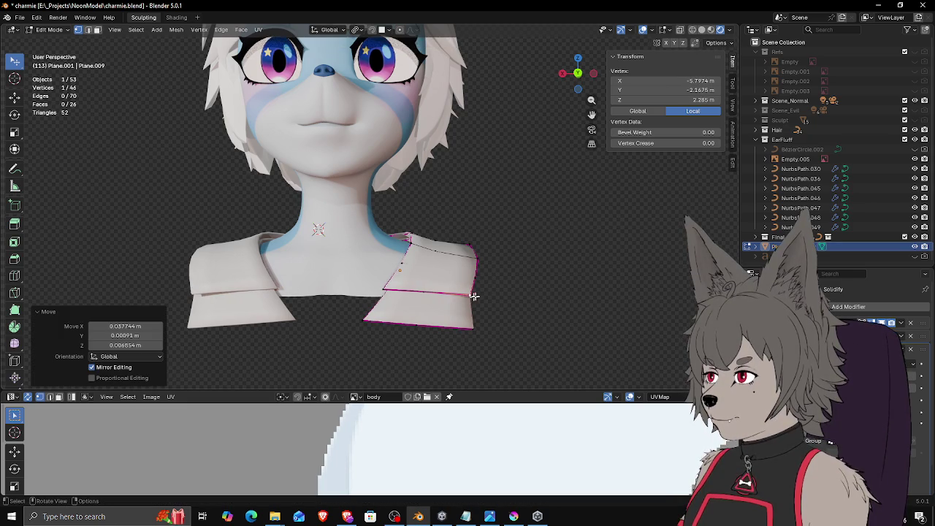
# Step: Reposition more collar vertices, viewed from below, so the strip curves around the shoulder
pyautogui.click(434, 293)
pyautogui.moveTo(433, 294); pyautogui.dragTo(412, 242, button='middle')
pyautogui.press('g')
pyautogui.click(467, 247)
pyautogui.press('g')
pyautogui.click(481, 252)
pyautogui.moveTo(482, 252)
pyautogui.mouseDown(button='middle')
pyautogui.moveTo(496, 241)
pyautogui.moveTo(458, 235)
pyautogui.moveTo(484, 242)
pyautogui.moveTo(490, 261)
pyautogui.moveTo(475, 250)
pyautogui.moveTo(346, 255)
pyautogui.moveTo(336, 246)
pyautogui.mouseUp(button='middle')
pyautogui.press('g')
pyautogui.click(502, 241)
pyautogui.press('g')
pyautogui.click(476, 249)
# Step: Move two further collar vertices to fit the shoulder line
pyautogui.click(323, 247)
pyautogui.press('g')
pyautogui.click(360, 229)
pyautogui.click(393, 238)
pyautogui.press('g')
pyautogui.click(428, 241)
pyautogui.moveTo(428, 241)
pyautogui.mouseDown(button='middle')
pyautogui.moveTo(472, 260)
pyautogui.moveTo(449, 255)
pyautogui.moveTo(456, 273)
pyautogui.mouseUp(button='middle')
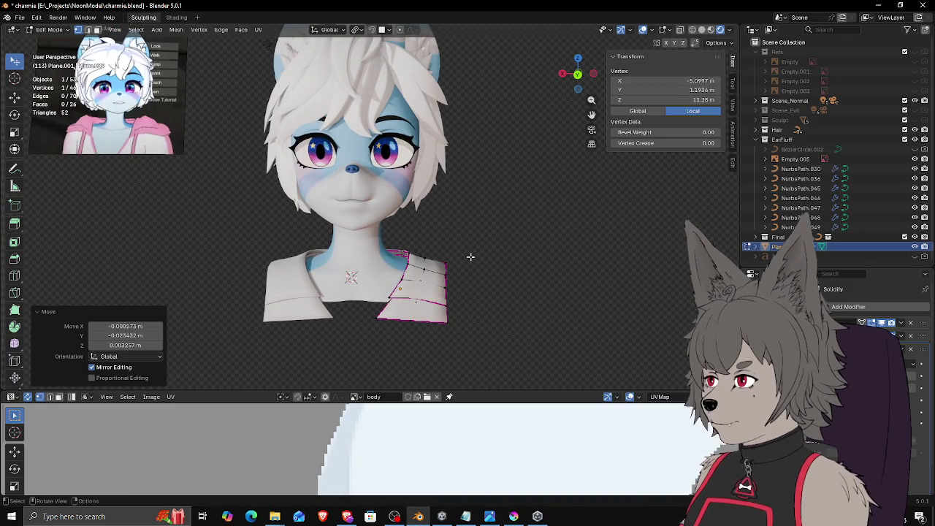
# Step: View the neck from behind and select collar vertices there
pyautogui.scroll(4, 467, 257)
pyautogui.moveTo(463, 298)
pyautogui.mouseDown(button='middle')
pyautogui.moveTo(361, 328)
pyautogui.moveTo(314, 303)
pyautogui.moveTo(381, 322)
pyautogui.mouseUp(button='middle')
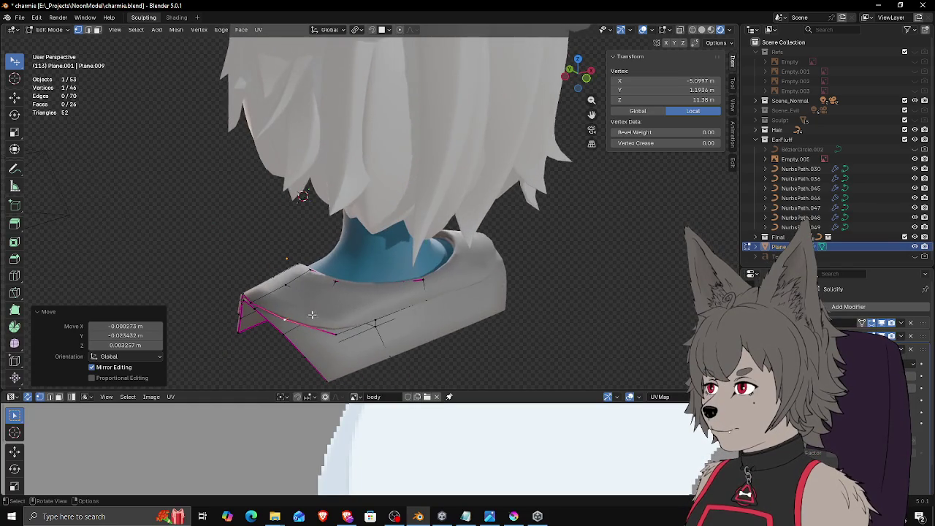
pyautogui.keyDown('shift'); pyautogui.click(378, 321); pyautogui.keyUp('shift')
pyautogui.moveTo(381, 321)
pyautogui.mouseDown(button='middle')
pyautogui.moveTo(439, 323)
pyautogui.moveTo(432, 310)
pyautogui.mouseUp(button='middle')
pyautogui.click(343, 330)
pyautogui.moveTo(429, 308)
pyautogui.mouseDown(button='middle')
pyautogui.moveTo(344, 330)
pyautogui.moveTo(363, 340)
pyautogui.mouseUp(button='middle')
# Step: Switch to wireframe and move lower-rim collar vertices to hug the neck
pyautogui.click(325, 319)
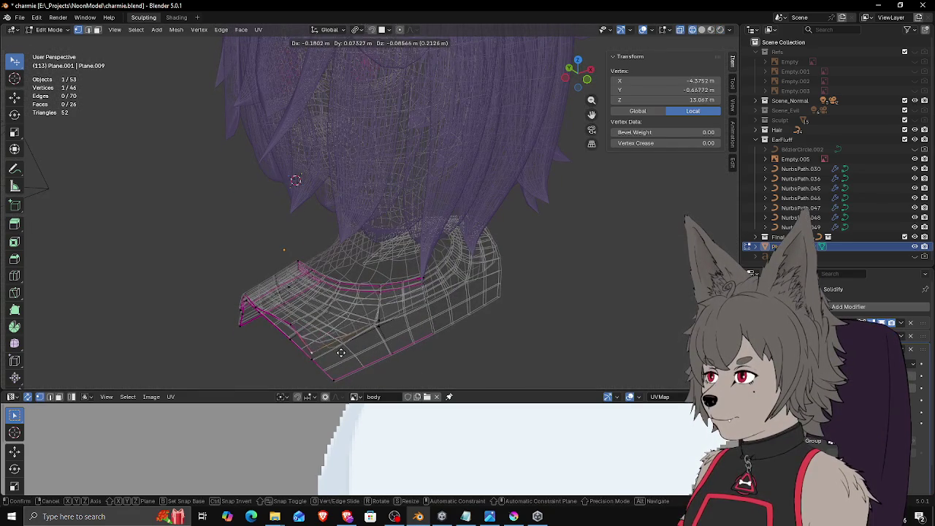
pyautogui.click(340, 356)
pyautogui.moveTo(340, 356)
pyautogui.mouseDown(button='middle')
pyautogui.moveTo(394, 351)
pyautogui.moveTo(372, 313)
pyautogui.moveTo(433, 243)
pyautogui.moveTo(446, 308)
pyautogui.moveTo(455, 309)
pyautogui.moveTo(428, 323)
pyautogui.moveTo(415, 313)
pyautogui.moveTo(463, 314)
pyautogui.moveTo(372, 306)
pyautogui.moveTo(397, 323)
pyautogui.moveTo(300, 342)
pyautogui.mouseUp(button='middle')
pyautogui.click(434, 243)
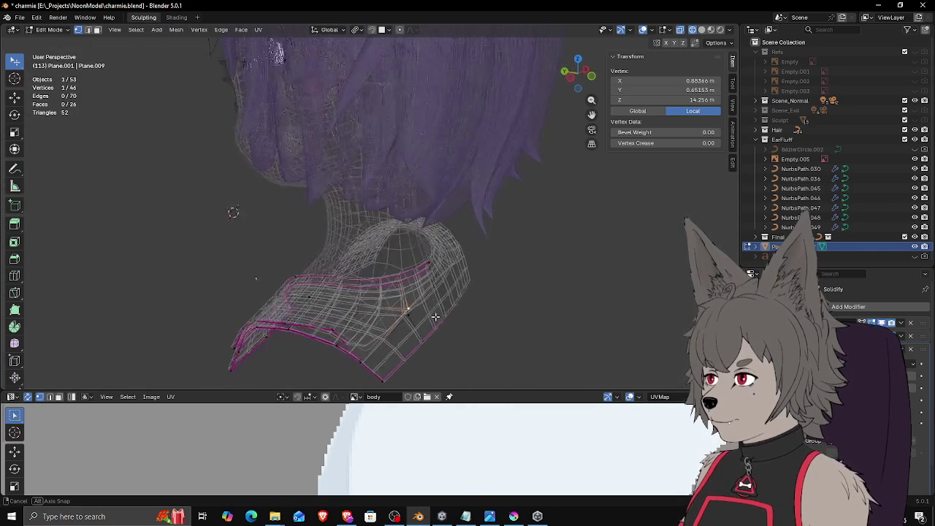
pyautogui.click(299, 341)
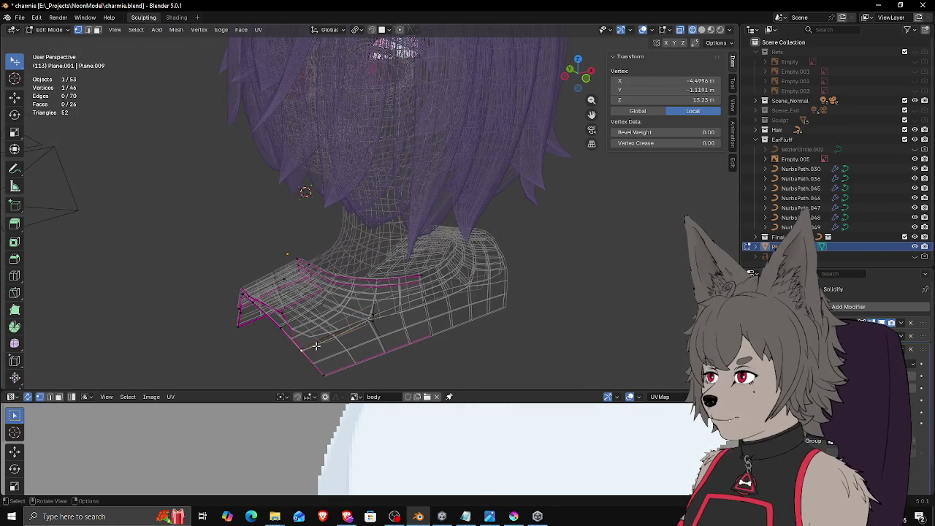
pyautogui.click(306, 345)
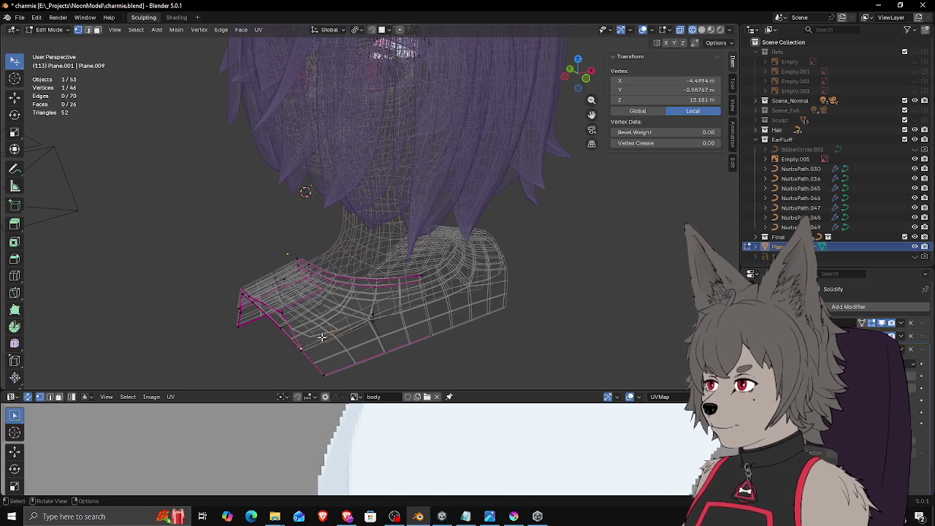
pyautogui.press('g')
pyautogui.click(336, 315)
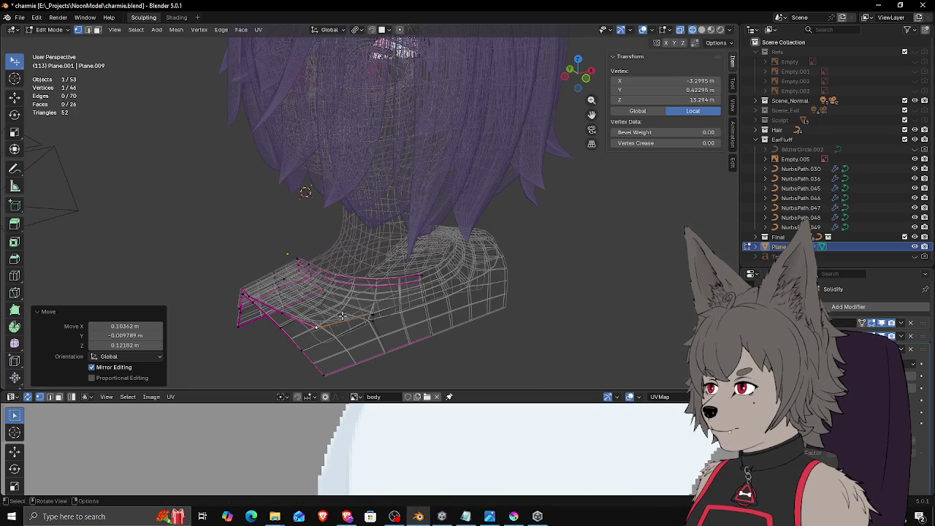
# Step: Reposition another rim vertex, undoing trial moves, until it sits along the collar edge
pyautogui.moveTo(336, 315); pyautogui.dragTo(417, 316, button='middle')
pyautogui.click(417, 315)
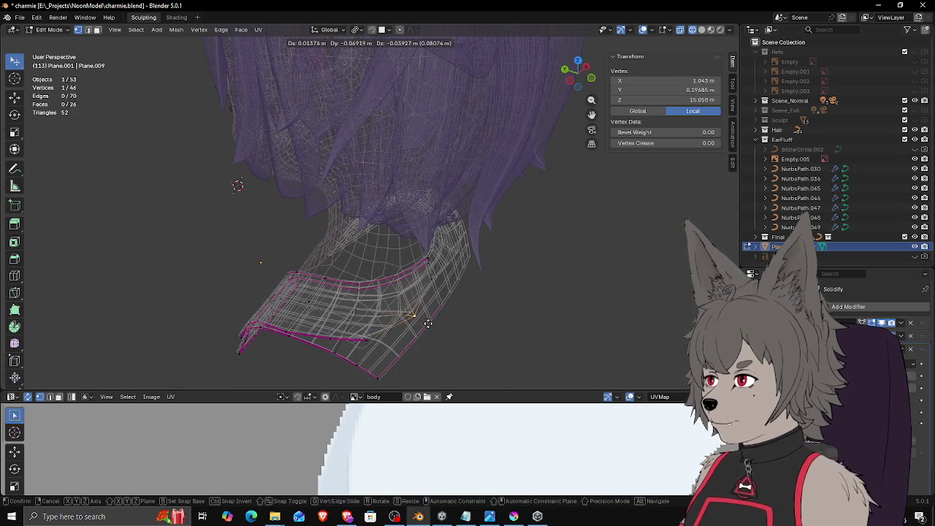
pyautogui.click(365, 356)
pyautogui.hotkey('ctrl', 'z')
pyautogui.press('g')
pyautogui.click(364, 350)
pyautogui.hotkey('ctrl', 'z')
pyautogui.moveTo(382, 344)
pyautogui.mouseDown(button='middle')
pyautogui.moveTo(401, 327)
pyautogui.moveTo(372, 331)
pyautogui.moveTo(391, 321)
pyautogui.mouseUp(button='middle')
pyautogui.press('g')
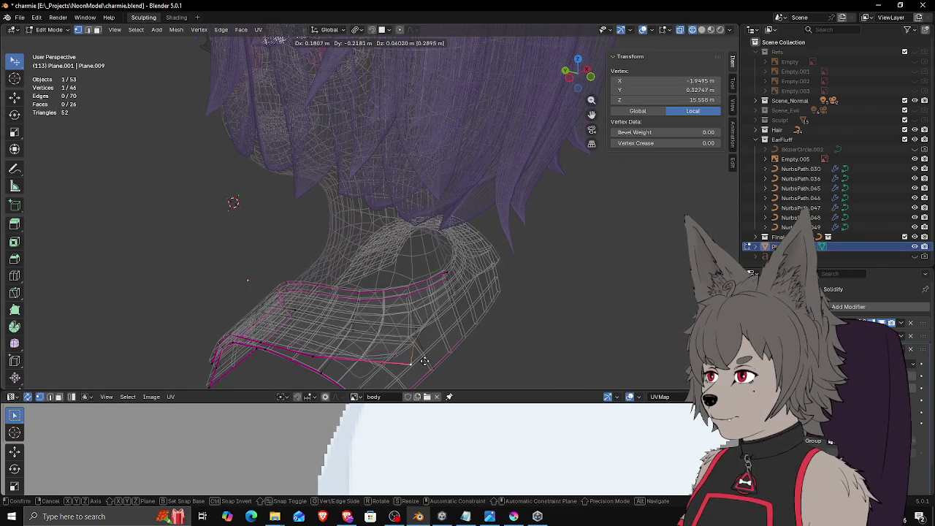
pyautogui.click(425, 361)
pyautogui.moveTo(425, 361)
pyautogui.mouseDown(button='middle')
pyautogui.moveTo(475, 359)
pyautogui.moveTo(458, 313)
pyautogui.moveTo(409, 335)
pyautogui.moveTo(366, 332)
pyautogui.mouseUp(button='middle')
pyautogui.press('g')
# Step: Extrude a new vertex from the collar's lower rim and set it at the collar's left end
pyautogui.click(356, 330)
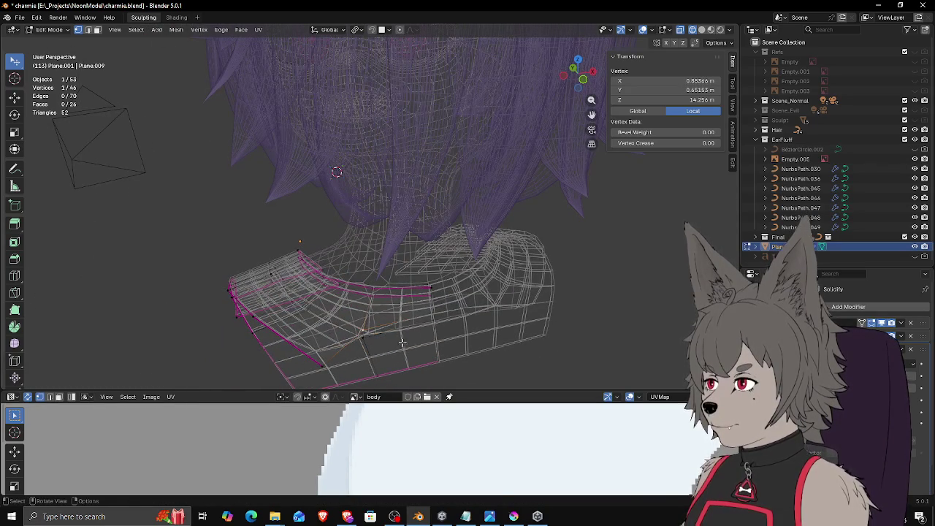
pyautogui.press('e')
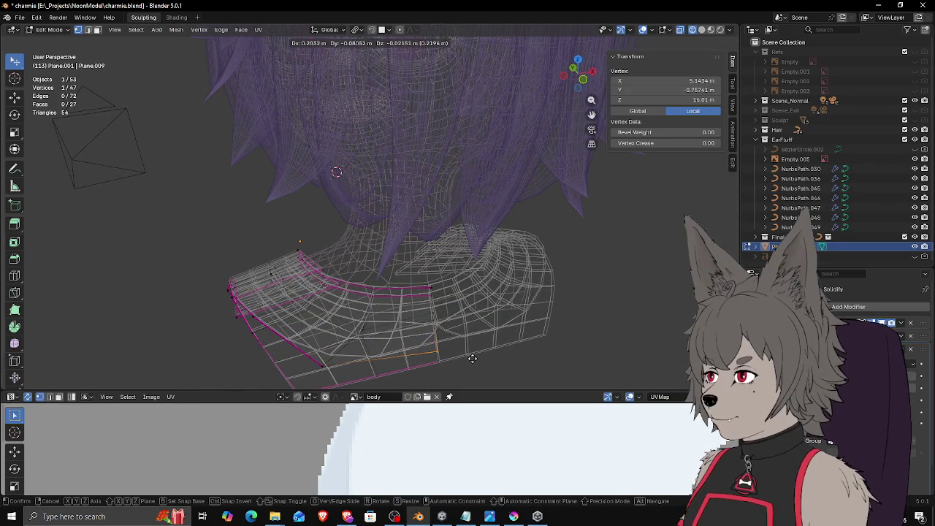
pyautogui.click(483, 356)
pyautogui.press('g')
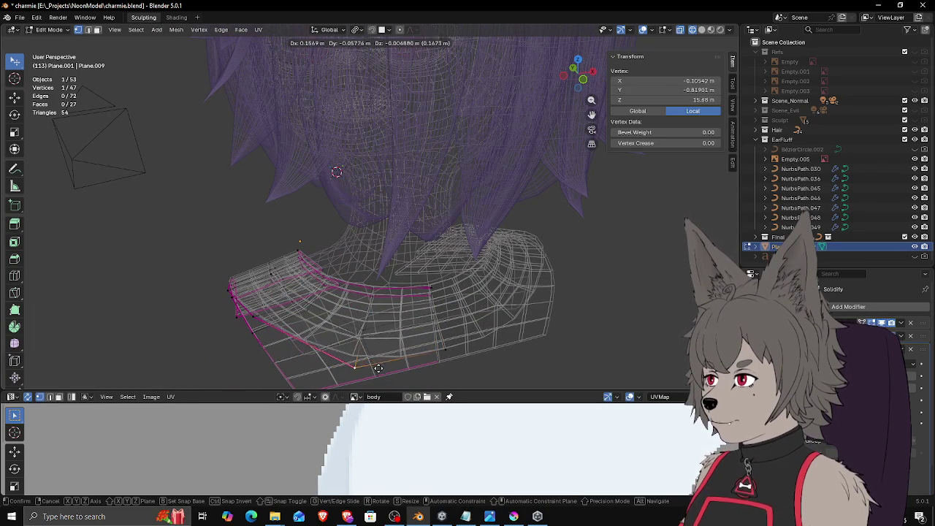
pyautogui.click(272, 321)
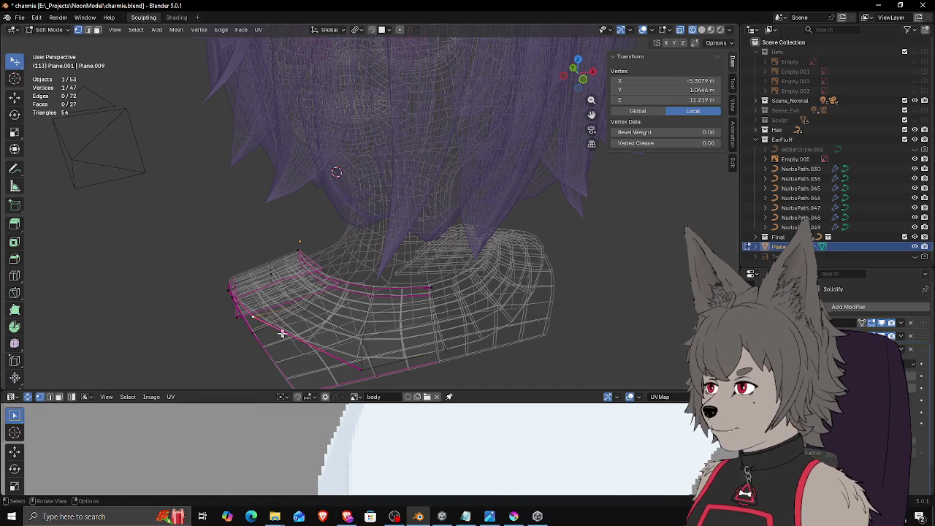
# Step: Move the last collar vertices, roughly -0.032, 0.081, 0.063 m, to curve the strip around the neck
pyautogui.press('g')
pyautogui.moveTo(269, 343)
pyautogui.keyDown('alt'); pyautogui.mouseDown(button='middle')
pyautogui.moveTo(455, 309)
pyautogui.moveTo(420, 353)
pyautogui.mouseUp(button='middle'); pyautogui.keyUp('alt')
pyautogui.click(461, 310)
pyautogui.press('g')
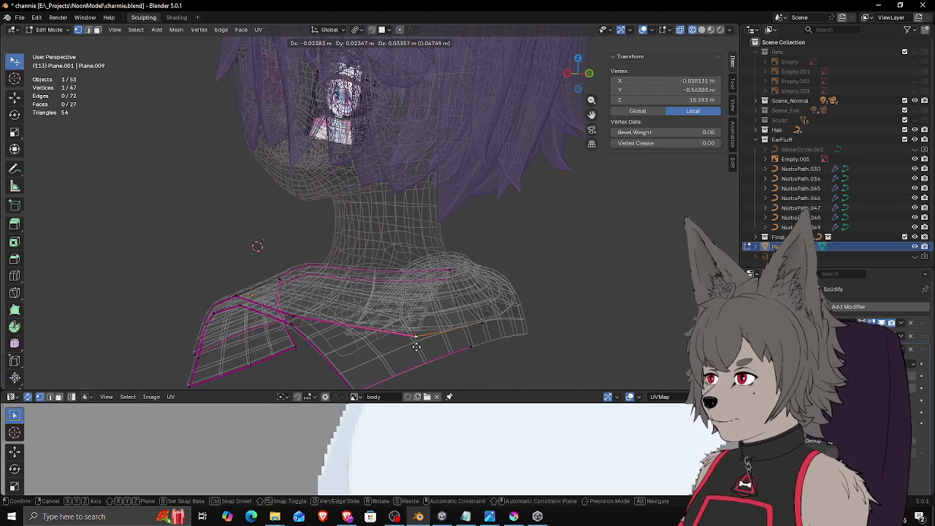
pyautogui.click(413, 339)
pyautogui.moveTo(413, 338); pyautogui.dragTo(470, 340, button='middle')
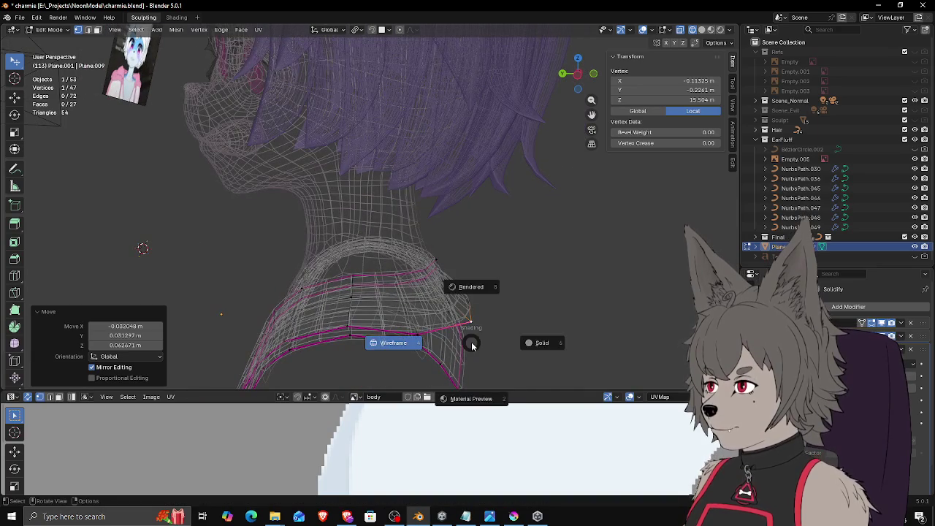
# Step: In solid shading, select a path of collar rim edges, try extruding them, then undo it
pyautogui.press('z')
pyautogui.click(541, 341)
pyautogui.moveTo(541, 340)
pyautogui.mouseDown(button='middle')
pyautogui.moveTo(528, 334)
pyautogui.moveTo(434, 351)
pyautogui.moveTo(452, 363)
pyautogui.moveTo(356, 306)
pyautogui.moveTo(336, 339)
pyautogui.moveTo(434, 327)
pyautogui.mouseUp(button='middle')
pyautogui.keyDown('ctrl'); pyautogui.click(308, 350); pyautogui.keyUp('ctrl')
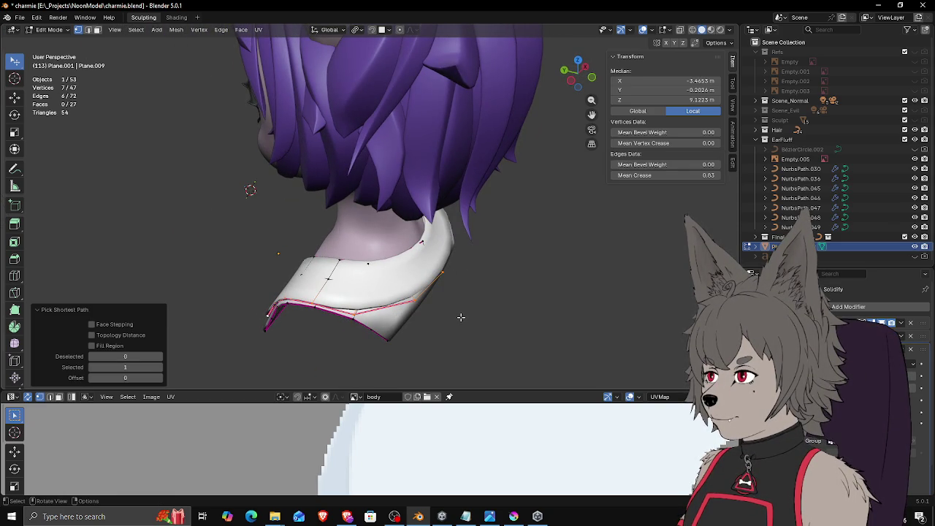
pyautogui.press('e')
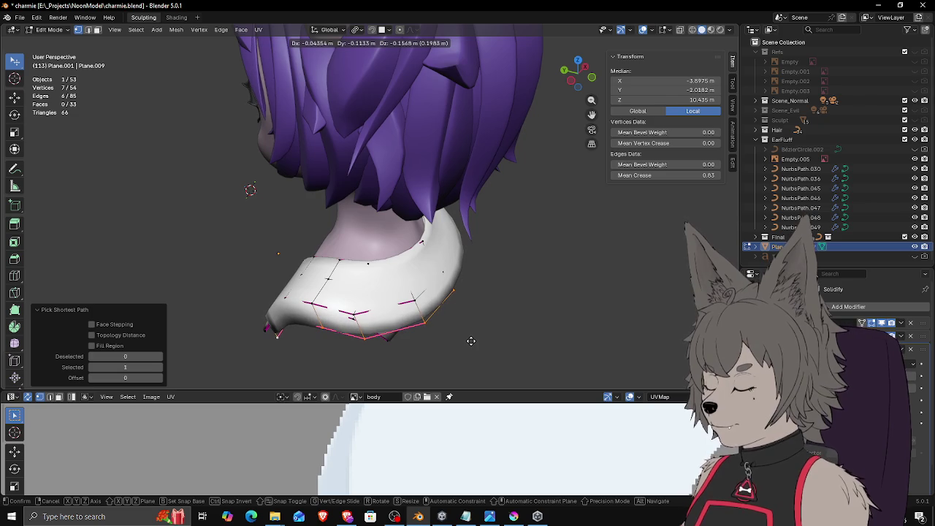
pyautogui.rightClick(471, 341)
pyautogui.moveTo(483, 329)
pyautogui.mouseDown(button='middle')
pyautogui.moveTo(528, 288)
pyautogui.moveTo(421, 323)
pyautogui.moveTo(442, 335)
pyautogui.mouseUp(button='middle')
pyautogui.hotkey('ctrl', 'z')
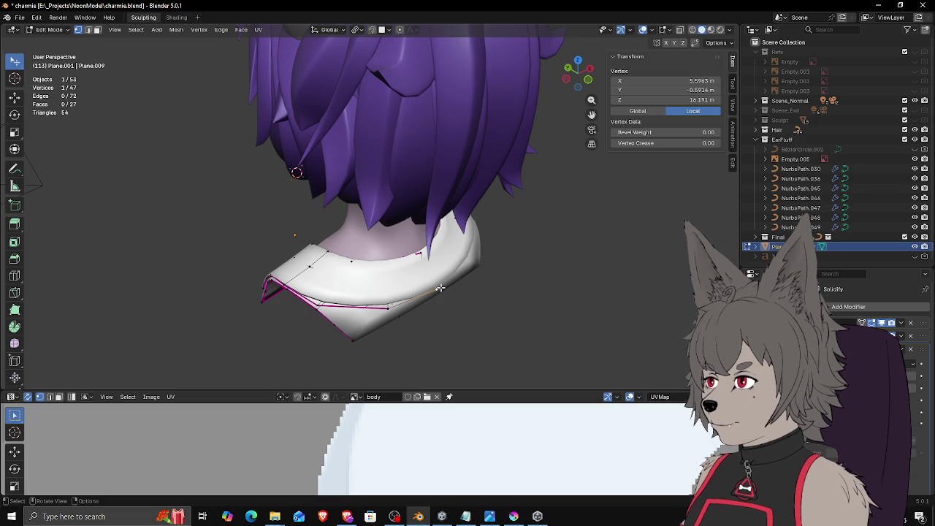
# Step: Add another vertex to the edge selection and extrude a new collar strip downward
pyautogui.keyDown('shift'); pyautogui.click(324, 307); pyautogui.keyUp('shift')
pyautogui.moveTo(324, 308); pyautogui.dragTo(526, 276, button='middle')
pyautogui.press('e')
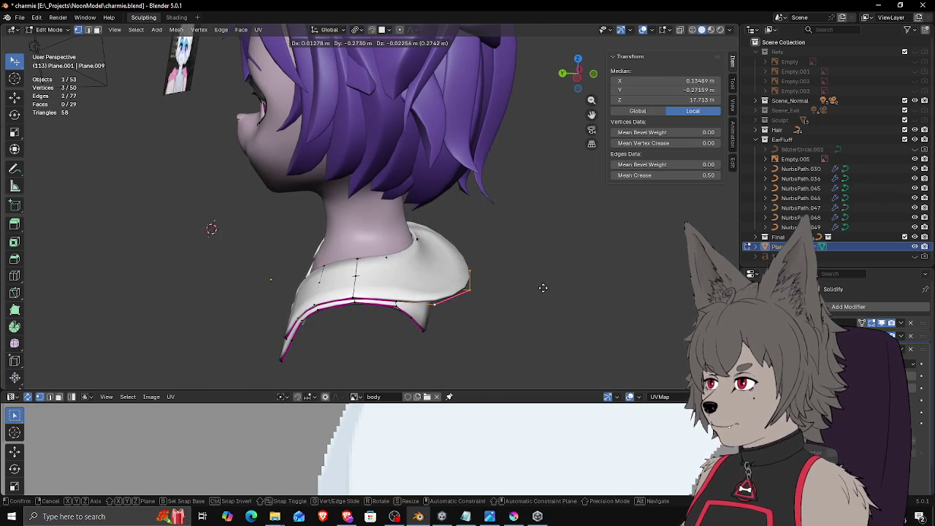
pyautogui.click(557, 298)
pyautogui.moveTo(556, 298)
pyautogui.mouseDown(button='middle')
pyautogui.moveTo(507, 336)
pyautogui.moveTo(449, 333)
pyautogui.moveTo(476, 293)
pyautogui.moveTo(402, 298)
pyautogui.moveTo(444, 312)
pyautogui.mouseUp(button='middle')
# Step: Select a collar edge and extrude it twice, draping a strip down over the back
pyautogui.click(443, 328)
pyautogui.moveTo(502, 284)
pyautogui.mouseDown(button='middle')
pyautogui.moveTo(440, 265)
pyautogui.moveTo(434, 274)
pyautogui.mouseUp(button='middle')
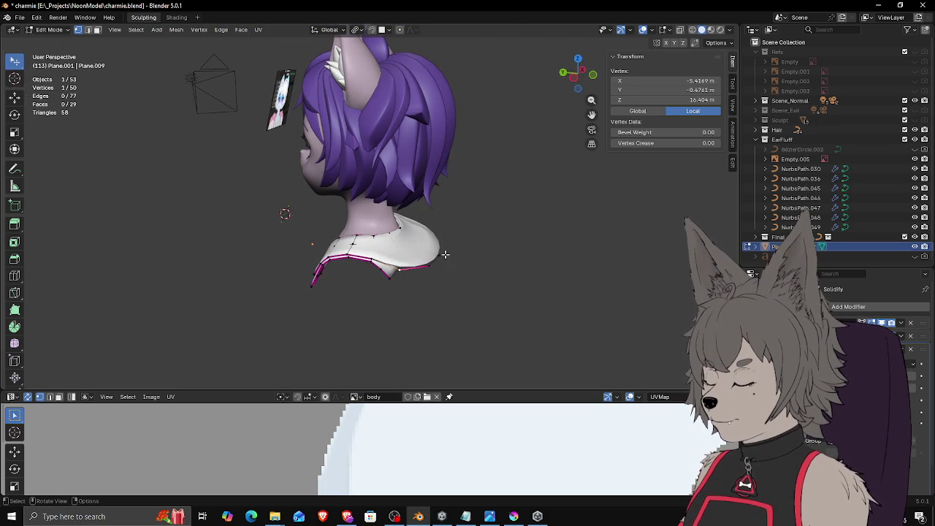
pyautogui.keyDown('ctrl'); pyautogui.click(437, 276); pyautogui.keyUp('ctrl')
pyautogui.press('e')
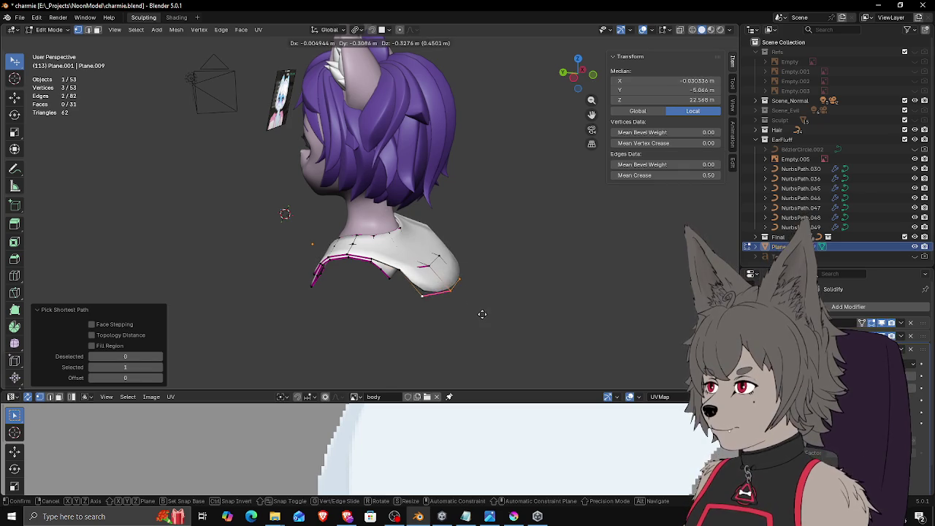
pyautogui.click(489, 310)
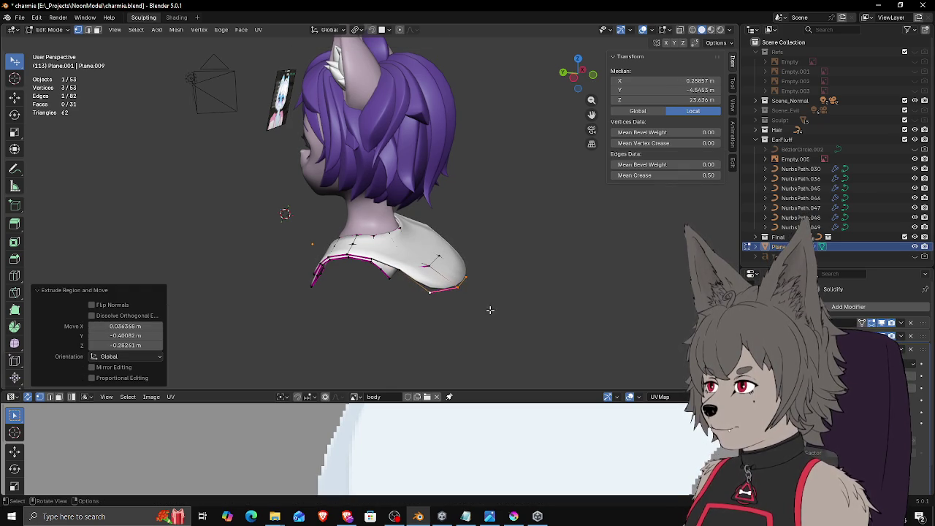
pyautogui.press('e')
pyautogui.moveTo(503, 294)
pyautogui.mouseDown(button='middle')
pyautogui.moveTo(501, 304)
pyautogui.moveTo(415, 323)
pyautogui.moveTo(417, 295)
pyautogui.moveTo(464, 329)
pyautogui.mouseUp(button='middle')
pyautogui.click(531, 315)
# Step: Reposition a single vertex of the new strip, viewing the collar from above
pyautogui.click(354, 335)
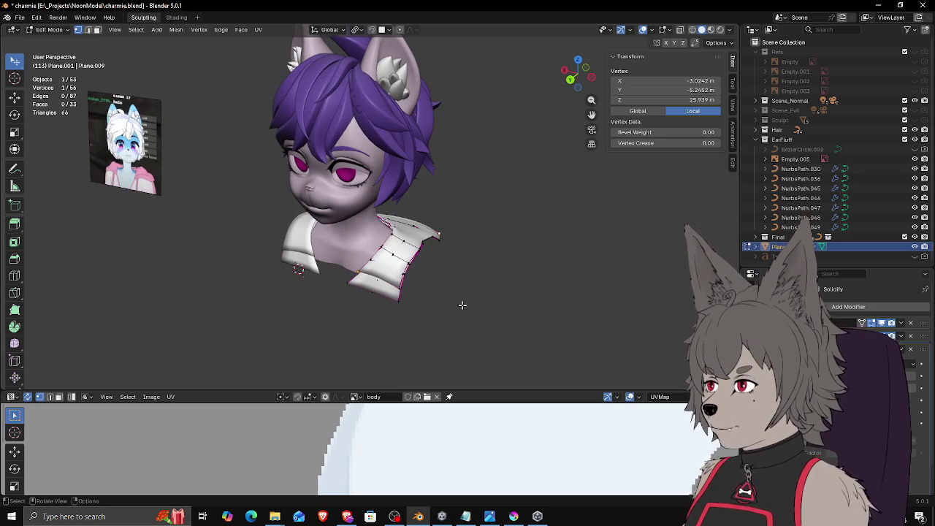
pyautogui.scroll(2, 453, 278)
pyautogui.moveTo(458, 278)
pyautogui.mouseDown(button='middle')
pyautogui.moveTo(447, 298)
pyautogui.moveTo(444, 262)
pyautogui.moveTo(438, 293)
pyautogui.moveTo(340, 283)
pyautogui.mouseUp(button='middle')
pyautogui.click(331, 284)
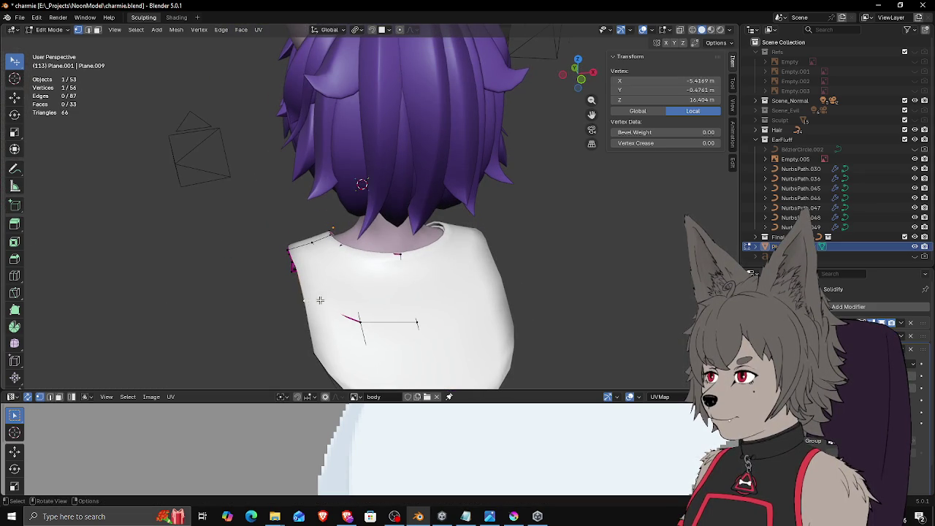
pyautogui.click(320, 299)
pyautogui.moveTo(320, 298); pyautogui.dragTo(435, 268, button='middle')
# Step: Toggle between wireframe and solid shading, ending in wireframe, to check the strips from a low side view
pyautogui.click(422, 271)
pyautogui.moveTo(376, 267)
pyautogui.mouseDown(button='middle')
pyautogui.moveTo(411, 275)
pyautogui.moveTo(398, 286)
pyautogui.moveTo(407, 292)
pyautogui.moveTo(463, 275)
pyautogui.moveTo(438, 286)
pyautogui.moveTo(434, 267)
pyautogui.mouseUp(button='middle')
pyautogui.press('z')
pyautogui.click(507, 268)
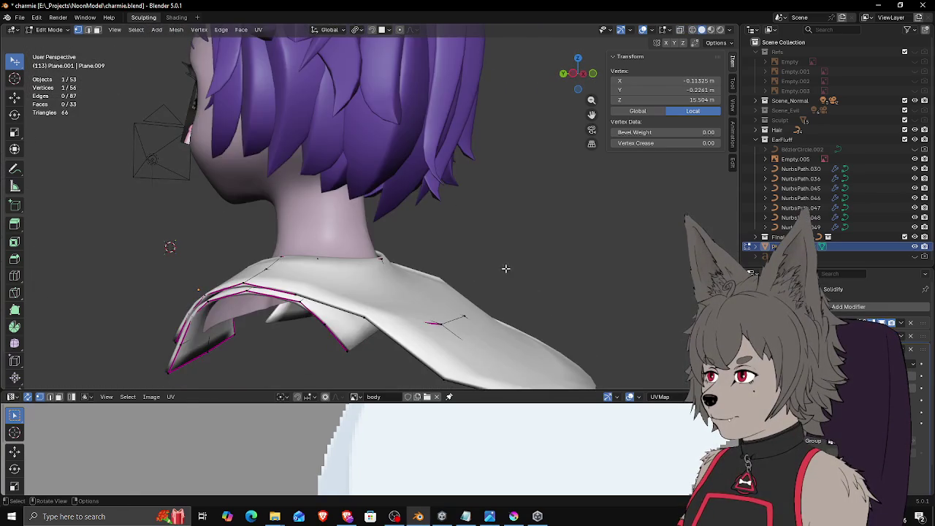
pyautogui.press('z')
pyautogui.click(367, 287)
pyautogui.moveTo(367, 287)
pyautogui.mouseDown(button='middle')
pyautogui.moveTo(355, 307)
pyautogui.moveTo(463, 271)
pyautogui.moveTo(455, 266)
pyautogui.moveTo(457, 275)
pyautogui.moveTo(490, 251)
pyautogui.moveTo(384, 267)
pyautogui.moveTo(423, 309)
pyautogui.moveTo(424, 280)
pyautogui.mouseUp(button='middle')
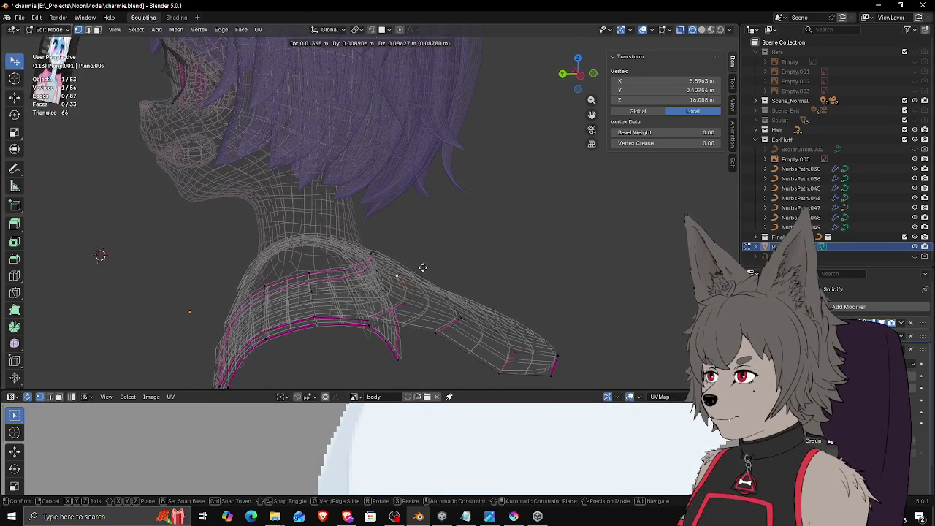
# Step: Grab and reposition the shoulder-strip vertices several times to pull the extension back
pyautogui.click(423, 258)
pyautogui.click(421, 278)
pyautogui.moveTo(421, 279)
pyautogui.mouseDown(button='middle')
pyautogui.moveTo(392, 246)
pyautogui.moveTo(415, 258)
pyautogui.moveTo(373, 296)
pyautogui.moveTo(440, 309)
pyautogui.mouseUp(button='middle')
pyautogui.press('g')
pyautogui.click(373, 292)
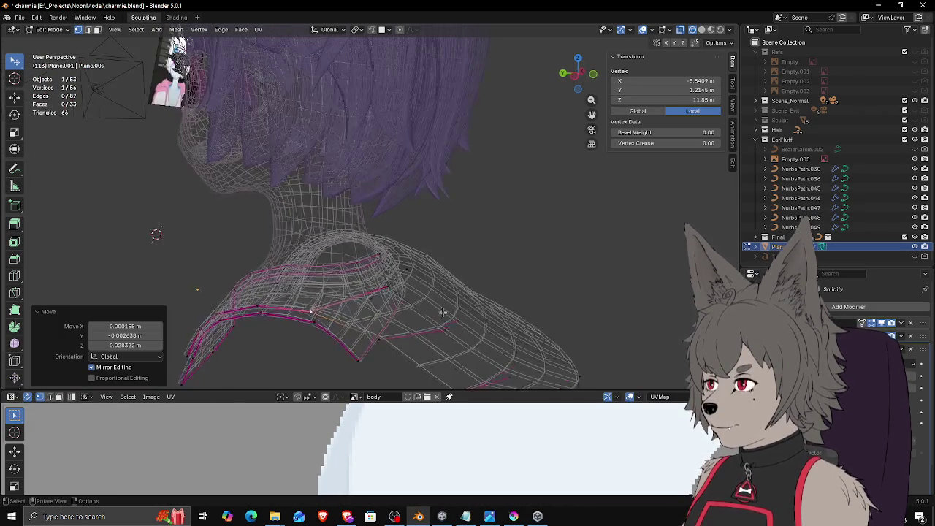
pyautogui.press('g')
pyautogui.click(432, 311)
pyautogui.press('g')
pyautogui.click(383, 331)
pyautogui.press('g')
pyautogui.moveTo(450, 301)
pyautogui.mouseDown(button='middle')
pyautogui.moveTo(424, 295)
pyautogui.moveTo(474, 265)
pyautogui.mouseUp(button='middle')
pyautogui.click(486, 313)
# Step: Re-enable X-ray, then move a pair of adjacent collar vertices together
pyautogui.hotkey('alt', 'z')
pyautogui.hotkey('alt', 'z')
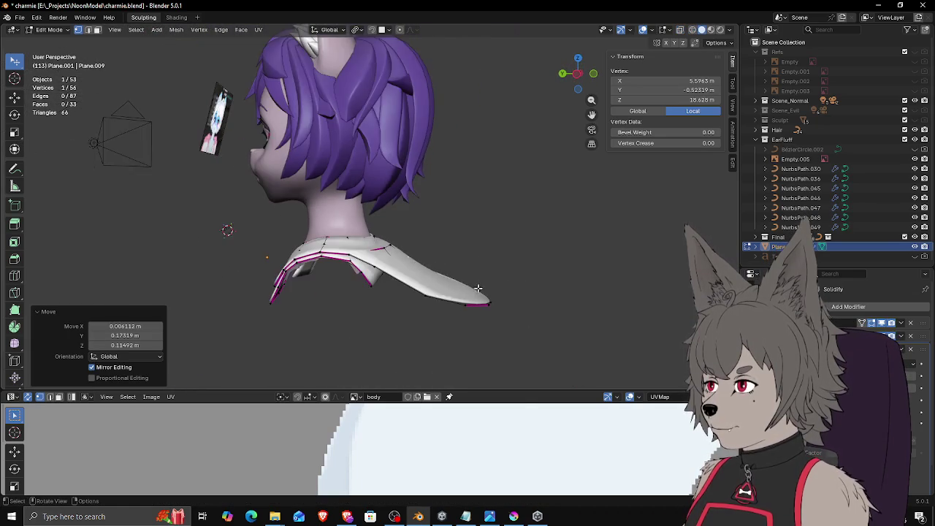
pyautogui.hotkey('alt', 'z')
pyautogui.moveTo(421, 290)
pyautogui.mouseDown(button='middle')
pyautogui.moveTo(430, 301)
pyautogui.moveTo(383, 289)
pyautogui.mouseUp(button='middle')
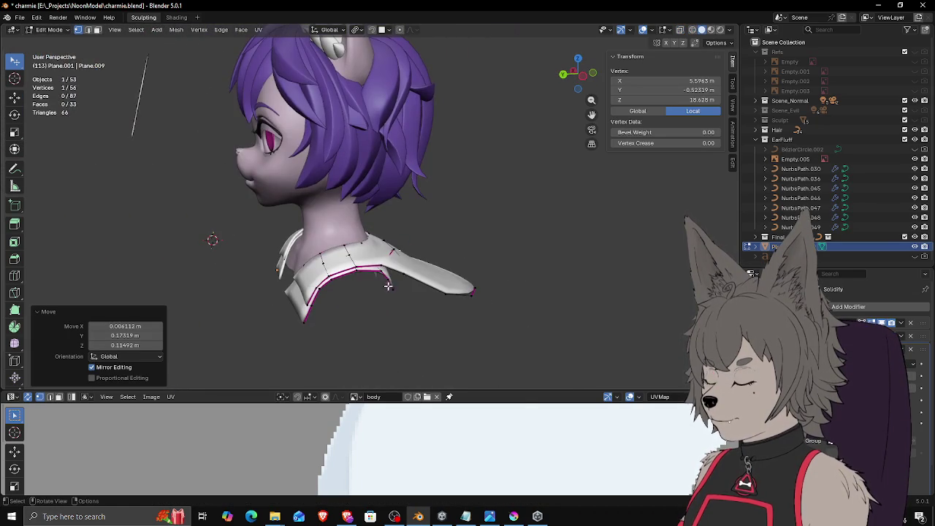
pyautogui.moveTo(474, 270); pyautogui.dragTo(424, 264, button='middle')
pyautogui.hotkey('alt', 'z')
pyautogui.scroll(4, 379, 270)
pyautogui.click(380, 270)
pyautogui.keyDown('ctrl'); pyautogui.click(380, 270); pyautogui.keyUp('ctrl')
pyautogui.click(424, 252)
# Step: Nudge two individual collar vertices closer to the body
pyautogui.click(410, 281)
pyautogui.press('g')
pyautogui.click(418, 287)
pyautogui.moveTo(409, 273); pyautogui.dragTo(492, 323, button='middle')
pyautogui.click(439, 281)
pyautogui.click(427, 272)
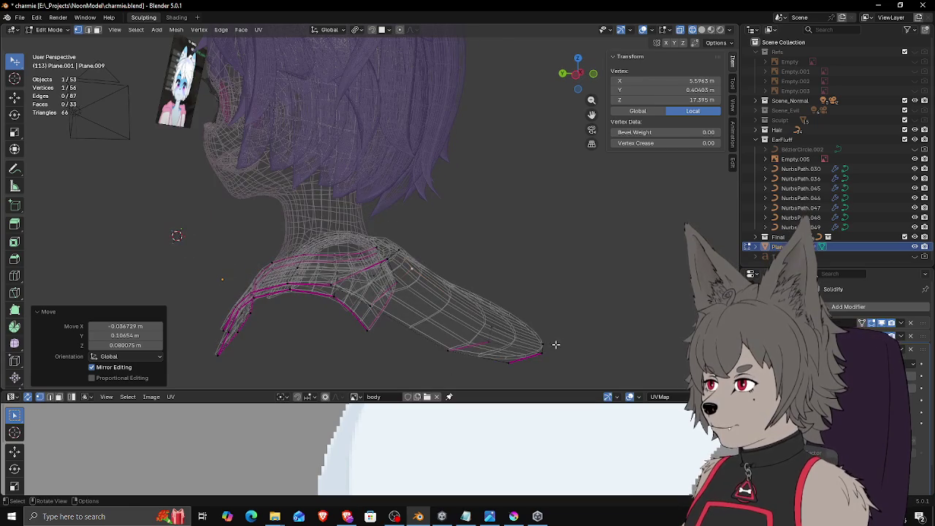
pyautogui.moveTo(556, 344); pyautogui.dragTo(531, 353, button='middle')
# Step: Circle-select the four tip vertices and pull the strip's tip back toward the shoulder
pyautogui.press('c')
pyautogui.moveTo(544, 351); pyautogui.dragTo(482, 371)
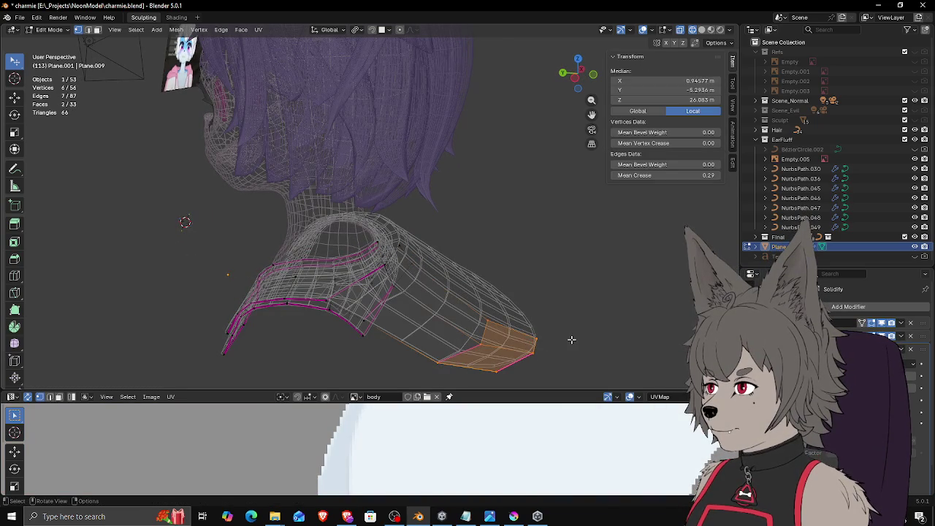
pyautogui.press('g')
pyautogui.click(504, 311)
# Step: Hide a stray vertex, then refine another collar vertex's position with repeated grabs
pyautogui.moveTo(499, 315)
pyautogui.mouseDown(button='middle')
pyautogui.moveTo(376, 295)
pyautogui.moveTo(450, 301)
pyautogui.moveTo(443, 323)
pyautogui.moveTo(468, 306)
pyautogui.moveTo(325, 341)
pyautogui.moveTo(343, 350)
pyautogui.mouseUp(button='middle')
pyautogui.click(388, 299)
pyautogui.press('h')
pyautogui.click(442, 322)
pyautogui.press('g')
pyautogui.click(473, 302)
pyautogui.press('g')
pyautogui.click(342, 352)
pyautogui.press('g')
pyautogui.click(406, 360)
pyautogui.moveTo(406, 361)
pyautogui.mouseDown(button='middle')
pyautogui.moveTo(428, 331)
pyautogui.moveTo(507, 304)
pyautogui.moveTo(443, 284)
pyautogui.mouseUp(button='middle')
# Step: Move two side collar vertices closer around the neck
pyautogui.press('g')
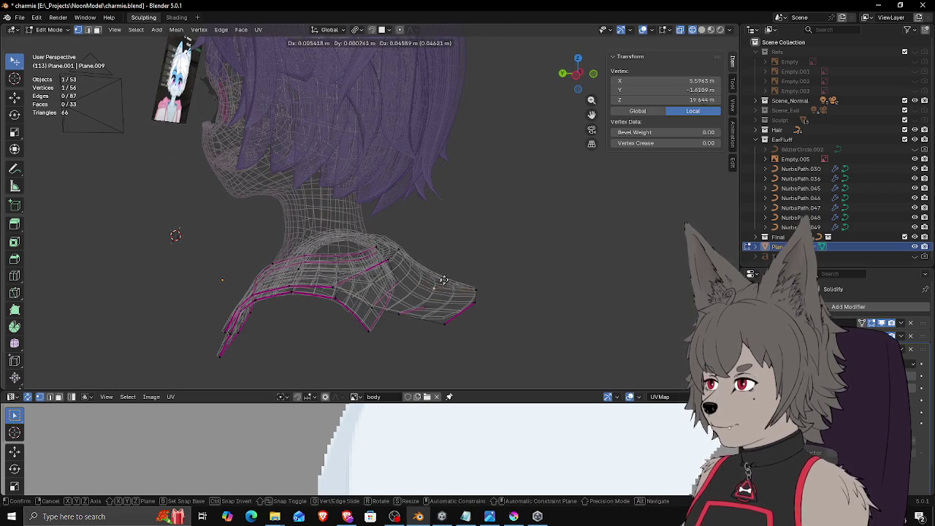
pyautogui.rightClick(446, 245)
pyautogui.click(424, 306)
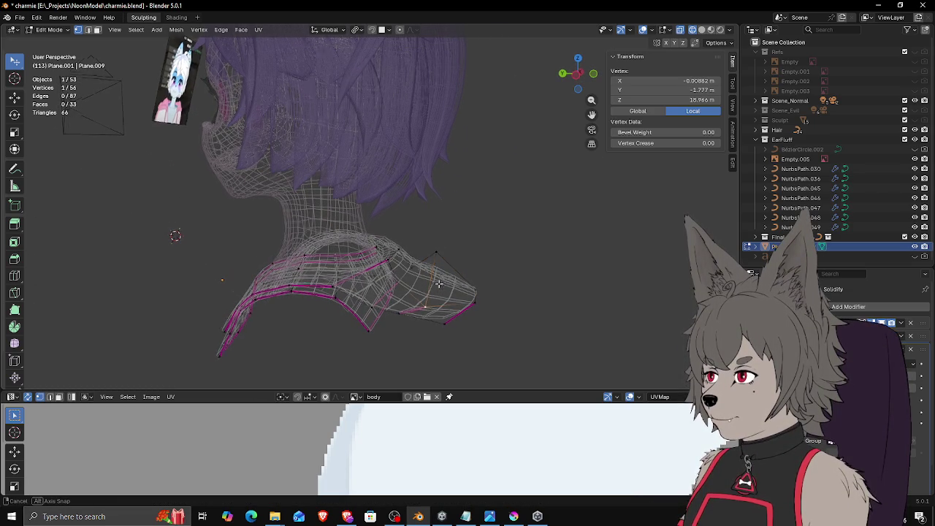
pyautogui.moveTo(439, 285); pyautogui.dragTo(445, 282, button='middle')
pyautogui.click(442, 242)
pyautogui.click(412, 296)
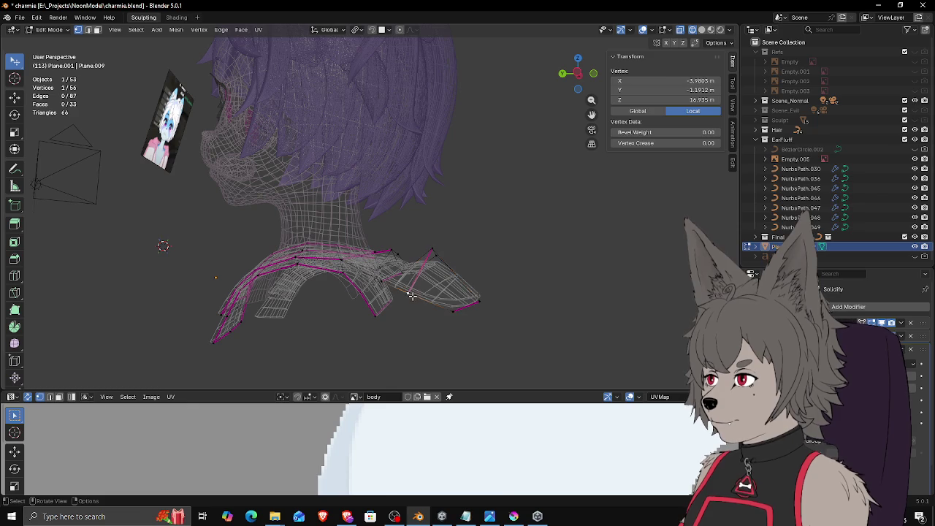
pyautogui.click(412, 267)
pyautogui.moveTo(412, 268)
pyautogui.mouseDown(button='middle')
pyautogui.moveTo(460, 263)
pyautogui.moveTo(470, 239)
pyautogui.moveTo(468, 255)
pyautogui.mouseUp(button='middle')
# Step: Deselect all, then reposition rear collar vertices against the neck
pyautogui.hotkey('alt', 'a')
pyautogui.click(460, 263)
pyautogui.press('g')
pyautogui.click(453, 306)
pyautogui.click(460, 306)
pyautogui.moveTo(463, 304)
pyautogui.mouseDown(button='middle')
pyautogui.moveTo(502, 267)
pyautogui.moveTo(509, 212)
pyautogui.mouseUp(button='middle')
pyautogui.click(469, 258)
# Step: Work a collar vertex around the neck through several moves, checking from the side
pyautogui.press('g')
pyautogui.click(499, 254)
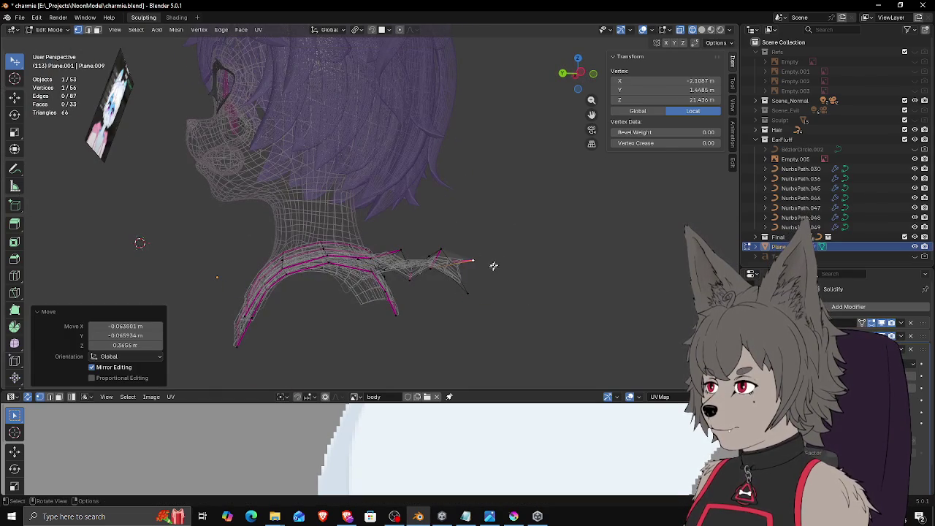
pyautogui.moveTo(465, 237)
pyautogui.keyDown('alt'); pyautogui.mouseDown(button='middle')
pyautogui.moveTo(493, 255)
pyautogui.moveTo(403, 229)
pyautogui.mouseUp(button='middle'); pyautogui.keyUp('alt')
pyautogui.click(518, 249)
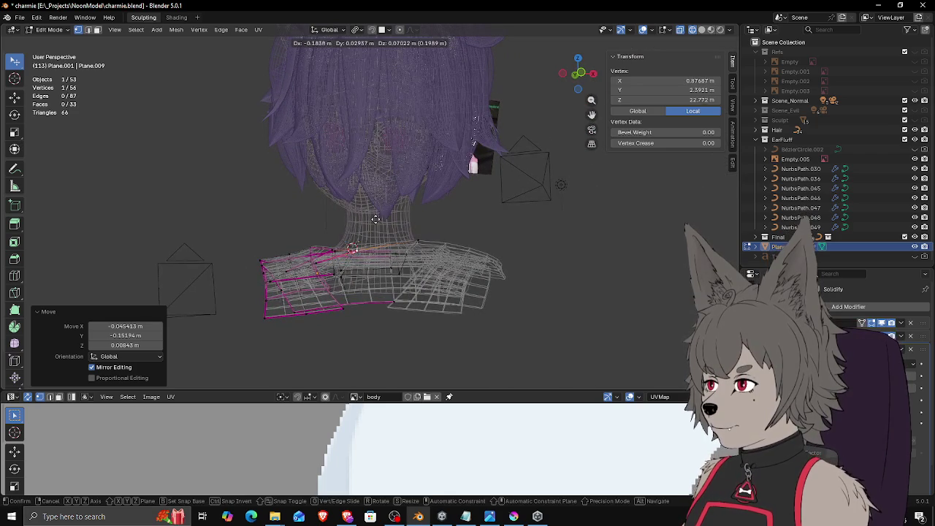
pyautogui.keyDown('alt'); pyautogui.moveTo(374, 218); pyautogui.dragTo(459, 249, button='middle'); pyautogui.keyUp('alt')
pyautogui.click(459, 249)
pyautogui.press('g')
pyautogui.click(453, 297)
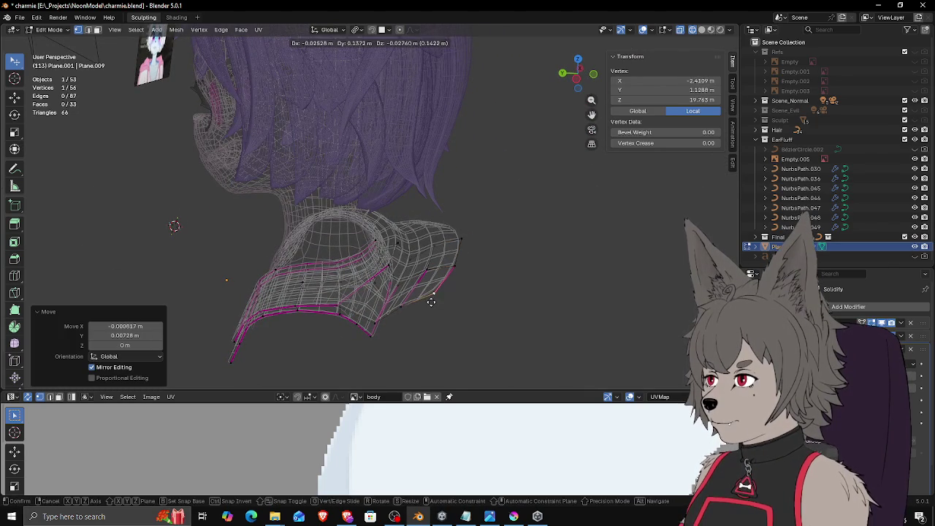
# Step: Adjust the next collar vertex from a more frontal side angle
pyautogui.moveTo(432, 300)
pyautogui.mouseDown(button='middle')
pyautogui.moveTo(472, 294)
pyautogui.moveTo(486, 309)
pyautogui.moveTo(446, 220)
pyautogui.mouseUp(button='middle')
pyautogui.press('g')
pyautogui.click(442, 227)
pyautogui.press('g')
pyautogui.click(456, 273)
pyautogui.click(458, 296)
pyautogui.moveTo(478, 287)
pyautogui.mouseDown(button='middle')
pyautogui.moveTo(409, 286)
pyautogui.moveTo(421, 299)
pyautogui.moveTo(386, 314)
pyautogui.mouseUp(button='middle')
# Step: Slide a vertex at the collar's back along its edge, then switch to solid shading
pyautogui.click(390, 318)
pyautogui.press('g')
pyautogui.press('g')
pyautogui.click(365, 312)
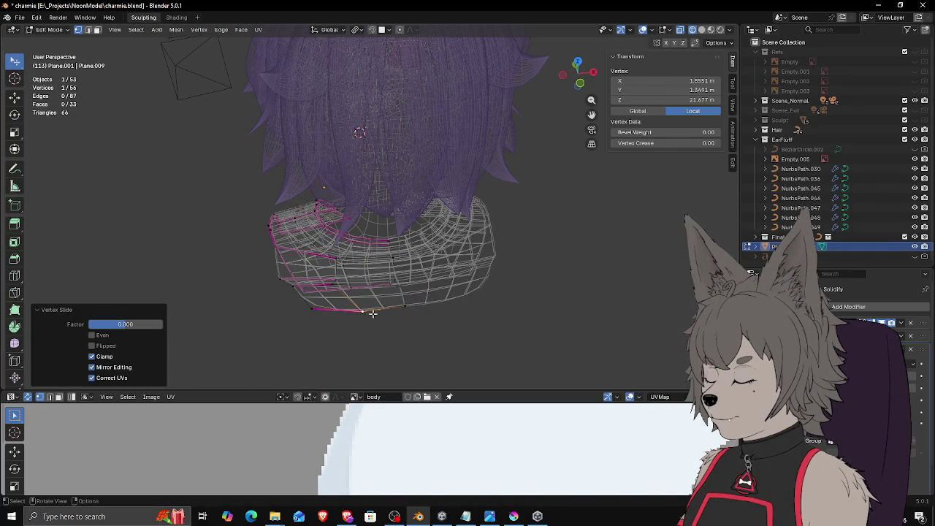
pyautogui.click(329, 304)
pyautogui.moveTo(323, 303)
pyautogui.mouseDown(button='middle')
pyautogui.moveTo(409, 294)
pyautogui.moveTo(461, 271)
pyautogui.mouseUp(button='middle')
pyautogui.click(519, 276)
pyautogui.moveTo(520, 276)
pyautogui.mouseDown(button='middle')
pyautogui.moveTo(512, 266)
pyautogui.moveTo(505, 307)
pyautogui.moveTo(488, 293)
pyautogui.moveTo(534, 283)
pyautogui.mouseUp(button='middle')
pyautogui.click(511, 265)
# Step: Select the three-vertex shoulder edge path along the collar's edge
pyautogui.moveTo(509, 228); pyautogui.dragTo(527, 247, button='middle')
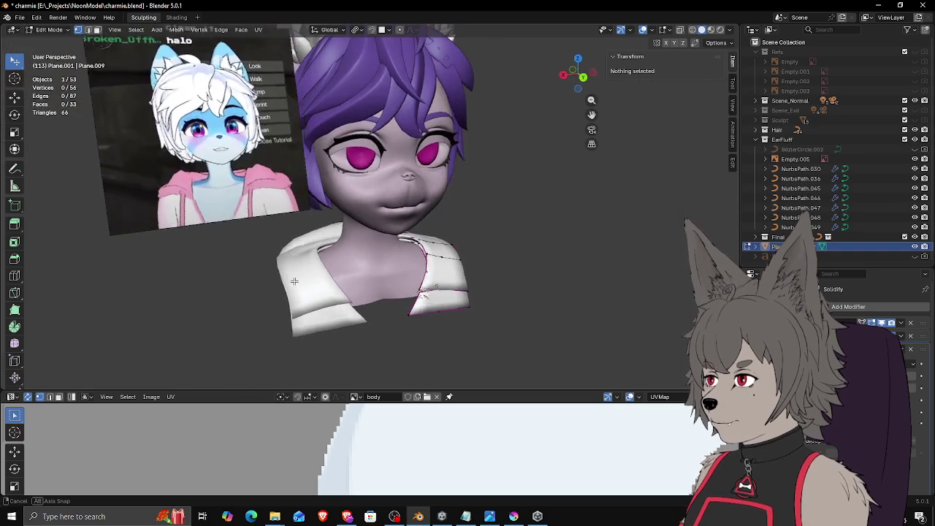
pyautogui.moveTo(528, 247); pyautogui.dragTo(313, 273, button='middle')
pyautogui.press('Tab')
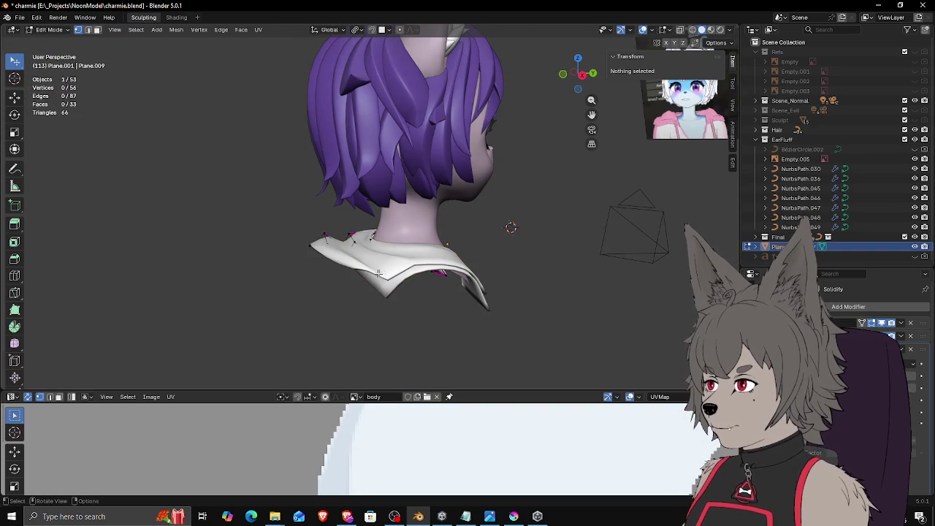
pyautogui.moveTo(386, 273); pyautogui.dragTo(521, 229, button='middle')
pyautogui.press('Tab')
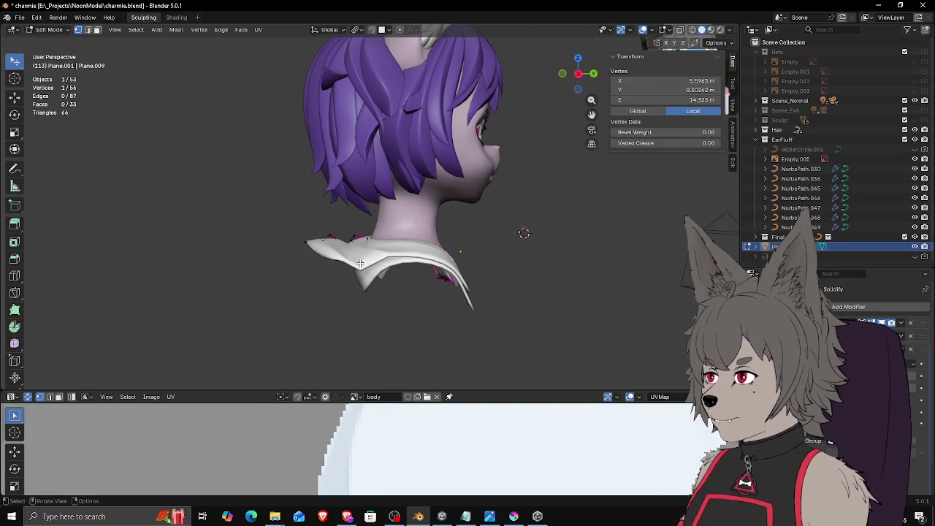
pyautogui.moveTo(332, 262)
pyautogui.mouseDown(button='middle')
pyautogui.moveTo(425, 294)
pyautogui.moveTo(449, 282)
pyautogui.mouseUp(button='middle')
pyautogui.click(425, 294)
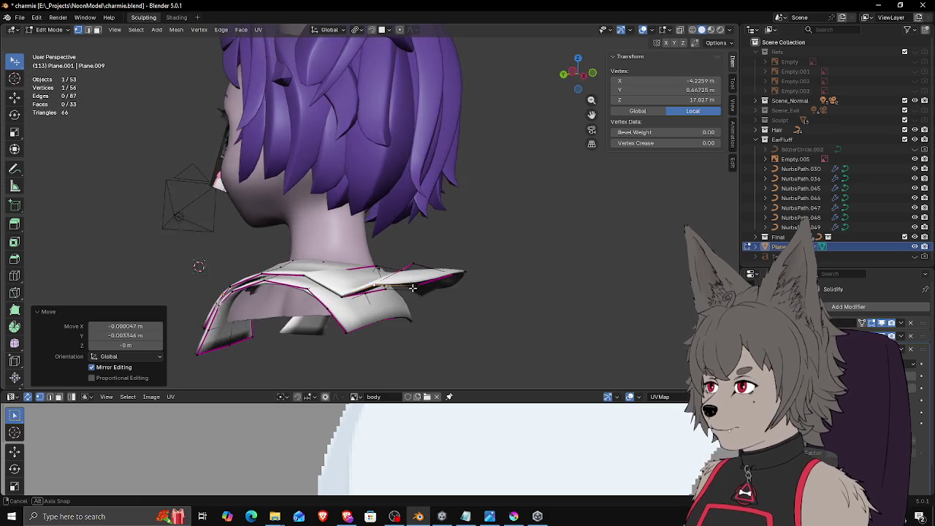
pyautogui.keyDown('ctrl'); pyautogui.click(370, 298); pyautogui.keyUp('ctrl')
pyautogui.moveTo(373, 305); pyautogui.dragTo(419, 317, button='middle')
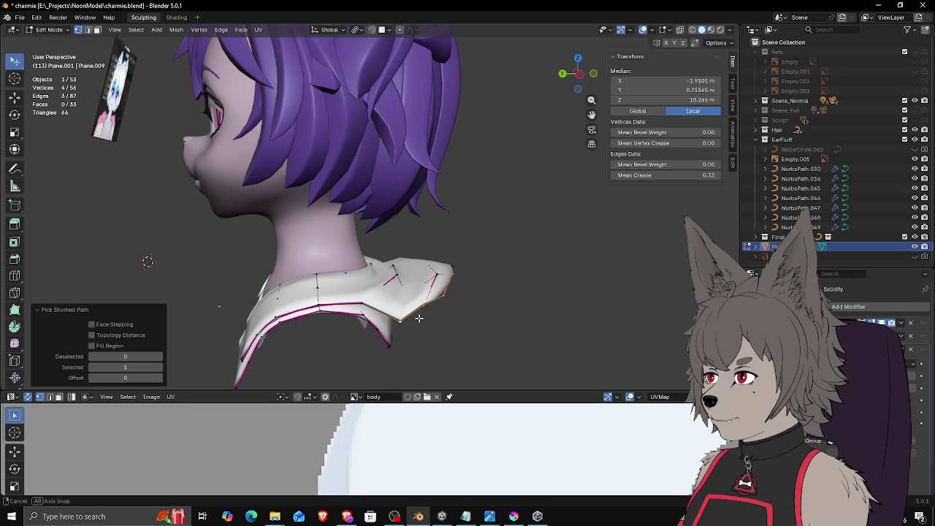
pyautogui.moveTo(418, 318)
pyautogui.mouseDown(button='middle')
pyautogui.moveTo(391, 292)
pyautogui.moveTo(176, 265)
pyautogui.moveTo(385, 291)
pyautogui.mouseUp(button='middle')
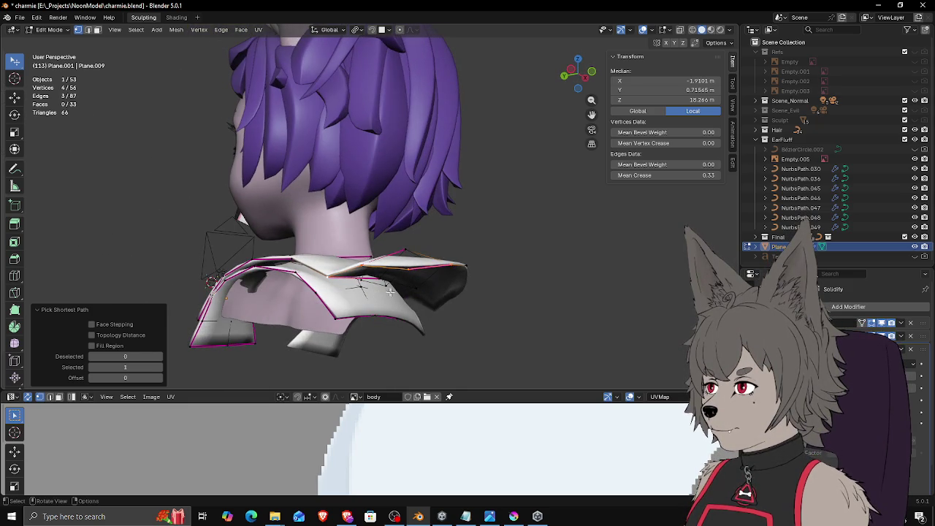
# Step: Extrude the shoulder edges into a new strip of faces, redoing the first attempt
pyautogui.press('e')
pyautogui.click(428, 313)
pyautogui.moveTo(428, 313); pyautogui.dragTo(385, 292, button='middle')
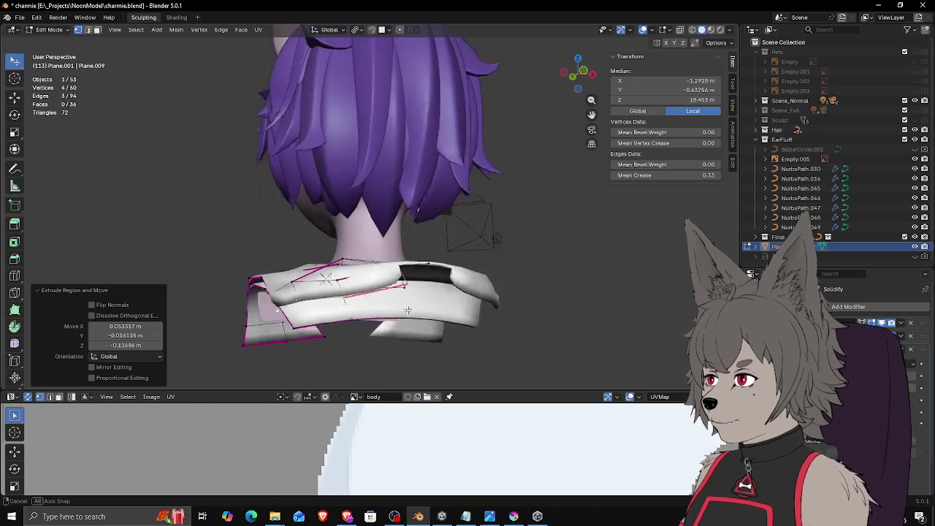
pyautogui.hotkey('ctrl', 'z')
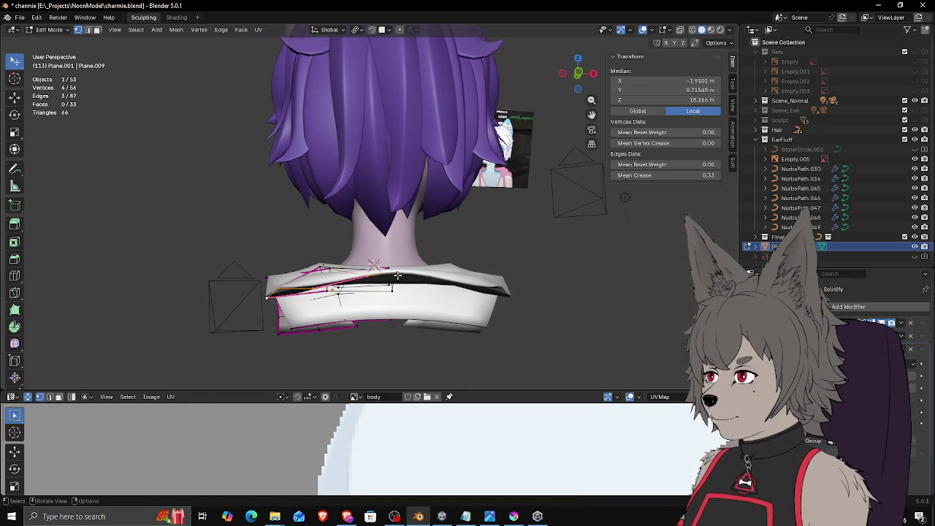
pyautogui.moveTo(401, 276)
pyautogui.mouseDown(button='middle')
pyautogui.moveTo(256, 258)
pyautogui.moveTo(484, 285)
pyautogui.mouseUp(button='middle')
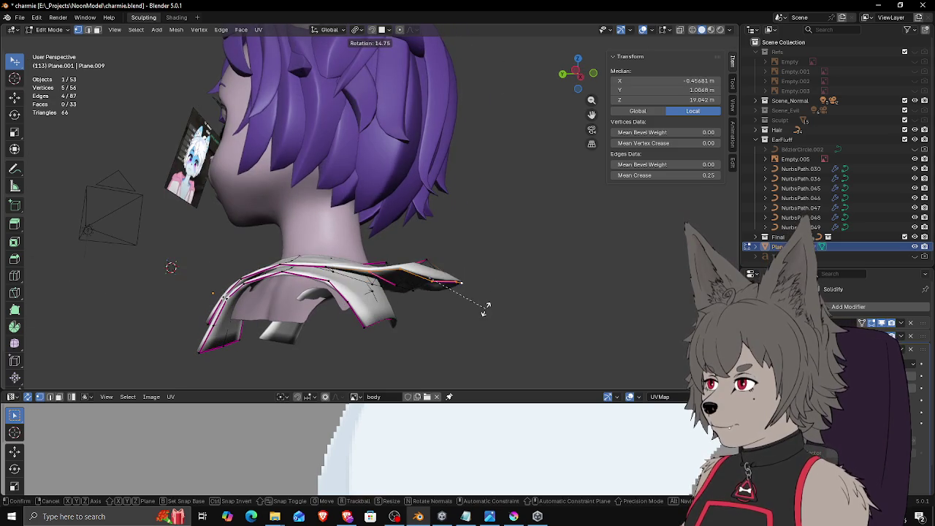
pyautogui.press('e')
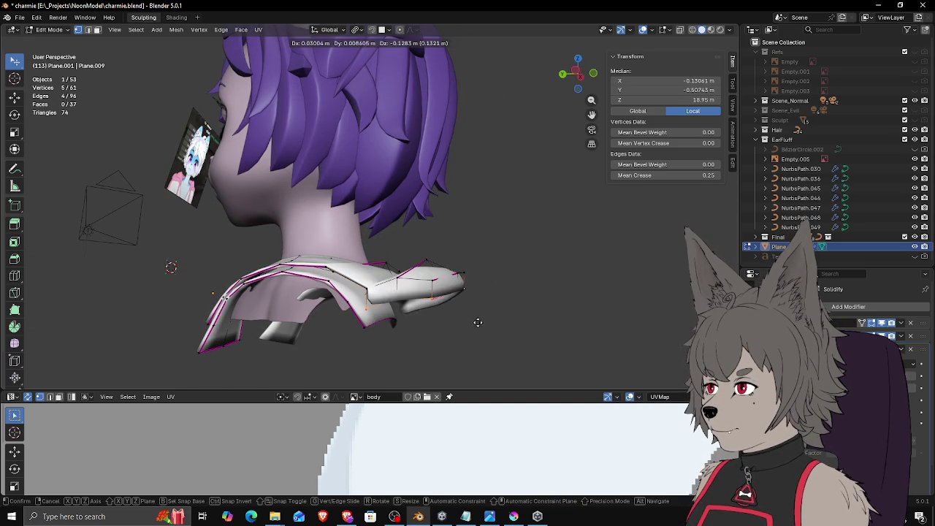
pyautogui.click(483, 323)
# Step: Move the new strip's vertices so they sit over the shoulder
pyautogui.click(378, 311)
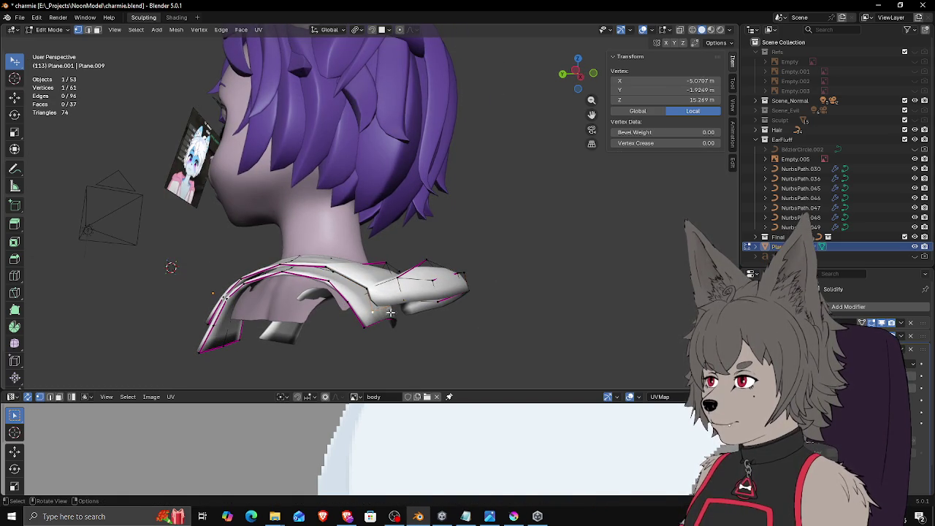
pyautogui.moveTo(407, 308); pyautogui.dragTo(453, 286, button='middle')
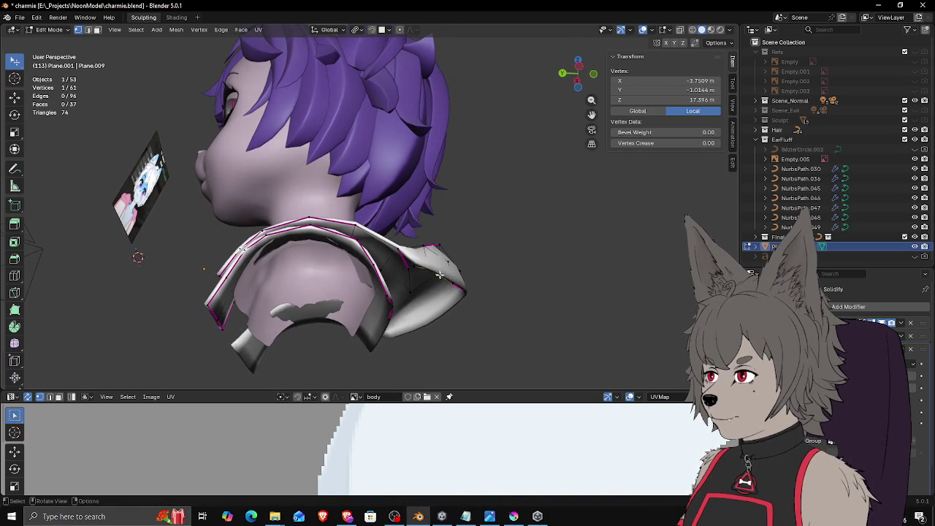
pyautogui.click(453, 286)
pyautogui.click(465, 296)
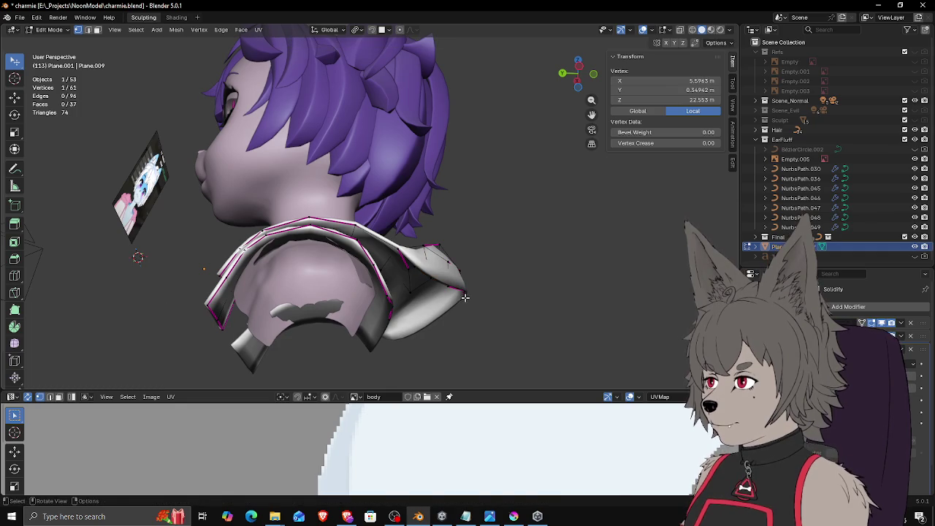
pyautogui.click(456, 306)
pyautogui.moveTo(456, 307)
pyautogui.mouseDown(button='middle')
pyautogui.moveTo(412, 348)
pyautogui.moveTo(343, 327)
pyautogui.moveTo(406, 315)
pyautogui.moveTo(461, 334)
pyautogui.moveTo(456, 281)
pyautogui.mouseUp(button='middle')
pyautogui.click(365, 347)
pyautogui.press('g')
pyautogui.click(343, 325)
pyautogui.press('g')
pyautogui.click(426, 314)
pyautogui.press('g')
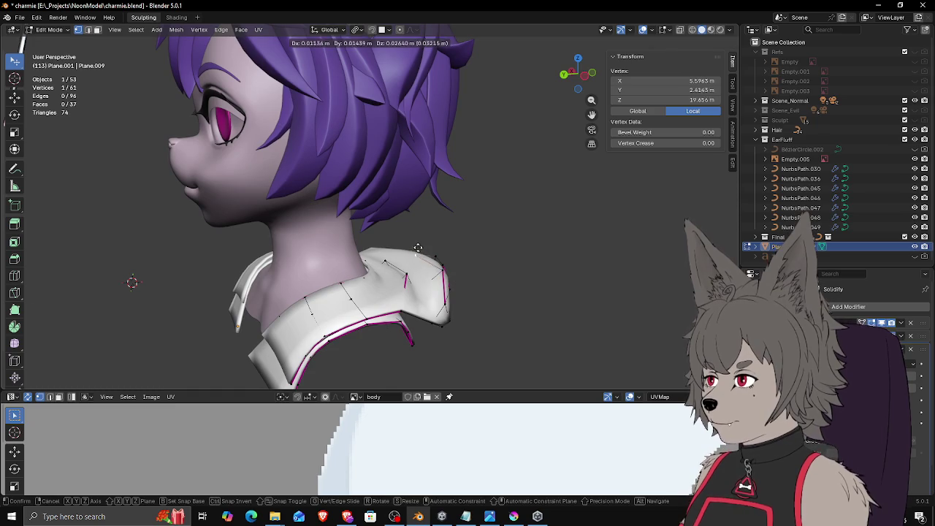
pyautogui.click(417, 242)
# Step: Refine the remaining collar vertices from the back and side views to fit the shoulders
pyautogui.moveTo(417, 241)
pyautogui.mouseDown(button='middle')
pyautogui.moveTo(308, 269)
pyautogui.moveTo(316, 286)
pyautogui.mouseUp(button='middle')
pyautogui.press('g')
pyautogui.click(290, 291)
pyautogui.click(282, 296)
pyautogui.press('g')
pyautogui.click(281, 291)
pyautogui.moveTo(281, 291)
pyautogui.mouseDown(button='middle')
pyautogui.moveTo(161, 255)
pyautogui.moveTo(482, 287)
pyautogui.moveTo(460, 311)
pyautogui.moveTo(449, 286)
pyautogui.mouseUp(button='middle')
pyautogui.click(449, 286)
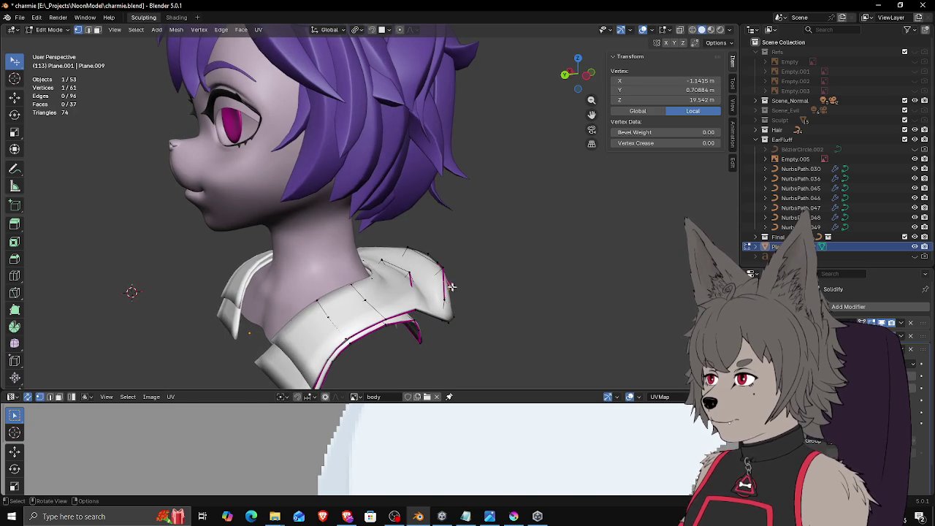
pyautogui.click(462, 298)
pyautogui.click(444, 300)
pyautogui.click(440, 307)
pyautogui.moveTo(446, 321)
pyautogui.mouseDown(button='middle')
pyautogui.moveTo(455, 310)
pyautogui.moveTo(467, 315)
pyautogui.moveTo(418, 312)
pyautogui.moveTo(463, 319)
pyautogui.moveTo(472, 307)
pyautogui.moveTo(461, 307)
pyautogui.moveTo(486, 319)
pyautogui.moveTo(515, 309)
pyautogui.moveTo(474, 299)
pyautogui.moveTo(482, 292)
pyautogui.mouseUp(button='middle')
pyautogui.click(459, 307)
pyautogui.press('g')
pyautogui.click(472, 315)
# Step: Return to Object Mode, deselect the collar, and switch to Material Preview
pyautogui.press('Tab')
pyautogui.click(461, 307)
pyautogui.click(711, 30)
# Step: In Edit Mode, add a centred edge loop to the collar and slide it into place
pyautogui.moveTo(500, 199)
pyautogui.mouseDown(button='middle')
pyautogui.moveTo(442, 206)
pyautogui.moveTo(497, 195)
pyautogui.mouseUp(button='middle')
pyautogui.scroll(1, 451, 231)
pyautogui.scroll(1, 452, 236)
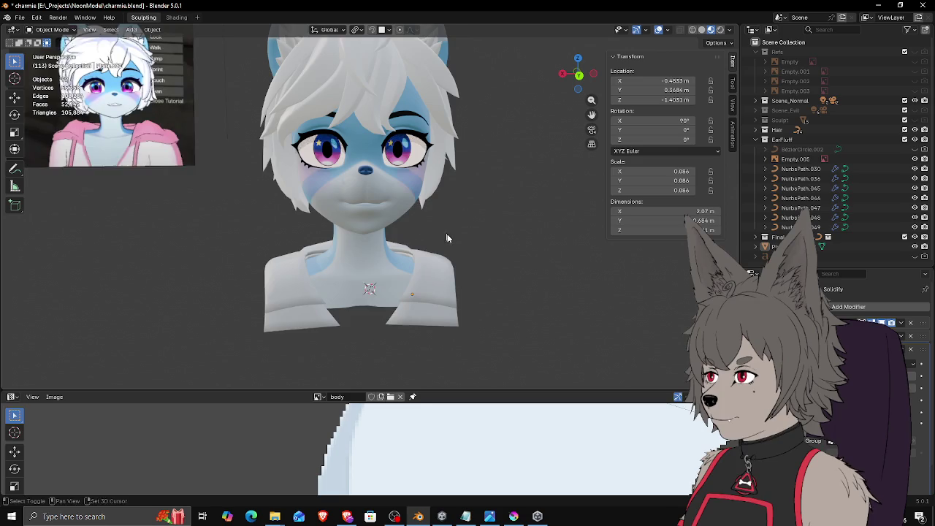
pyautogui.scroll(1, 445, 236)
pyautogui.press('Tab')
pyautogui.moveTo(473, 287)
pyautogui.mouseDown(button='middle')
pyautogui.moveTo(451, 265)
pyautogui.moveTo(445, 288)
pyautogui.moveTo(428, 300)
pyautogui.moveTo(474, 274)
pyautogui.mouseUp(button='middle')
pyautogui.hotkey('ctrl', 'r')
pyautogui.click(427, 300)
pyautogui.rightClick(428, 299)
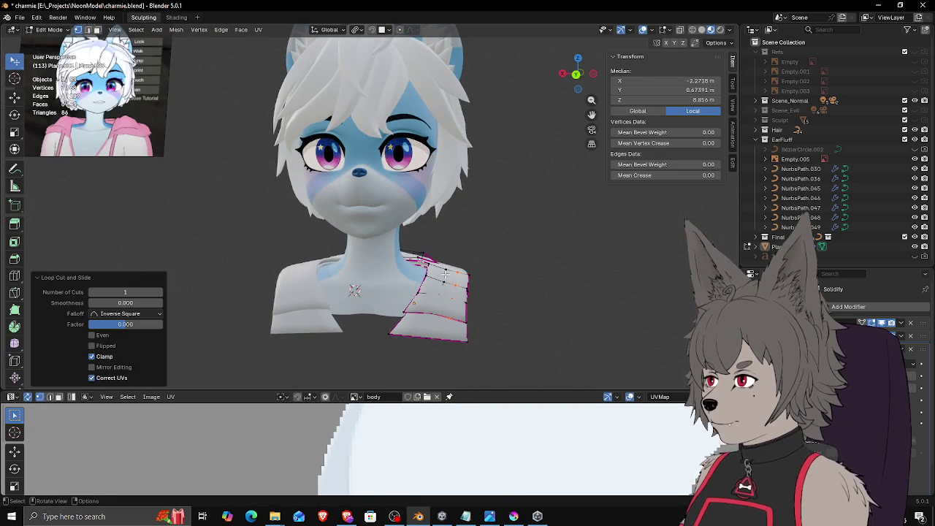
pyautogui.press('g')
pyautogui.press('g')
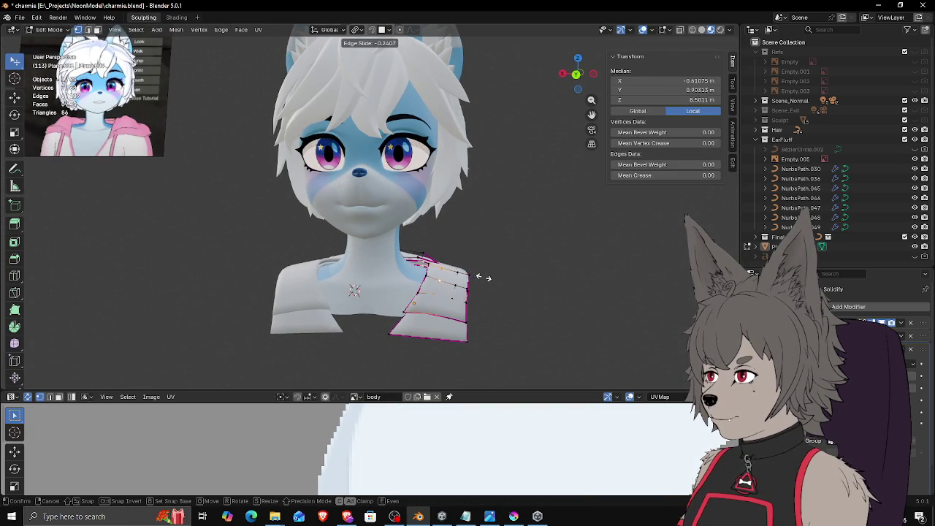
pyautogui.click(483, 278)
# Step: Slide another shoulder edge loop and move two shoulder vertices into position
pyautogui.click(456, 279)
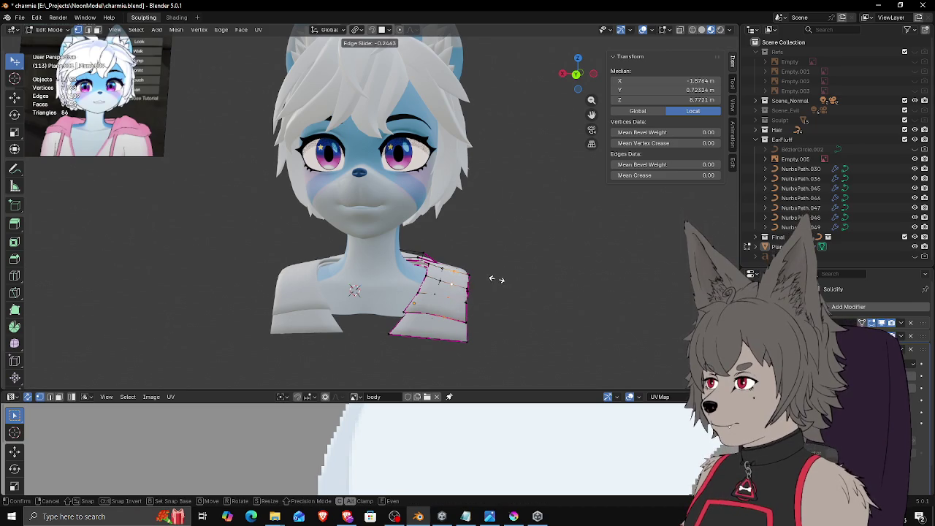
pyautogui.click(498, 279)
pyautogui.moveTo(499, 279)
pyautogui.mouseDown(button='middle')
pyautogui.moveTo(431, 301)
pyautogui.moveTo(478, 278)
pyautogui.moveTo(396, 276)
pyautogui.mouseUp(button='middle')
pyautogui.click(423, 285)
pyautogui.scroll(3, 395, 276)
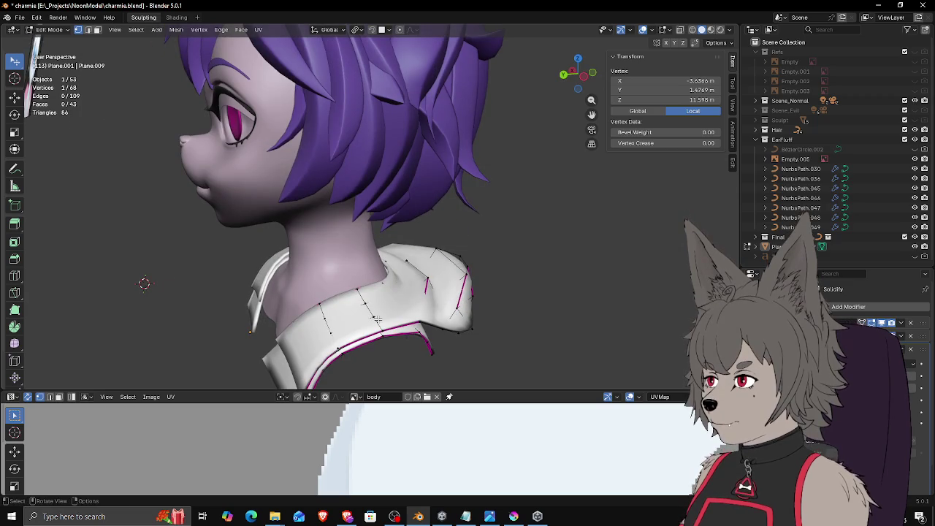
pyautogui.keyDown('ctrl'); pyautogui.click(325, 332); pyautogui.keyUp('ctrl')
pyautogui.moveTo(325, 332); pyautogui.dragTo(526, 277, button='middle')
pyautogui.press('g')
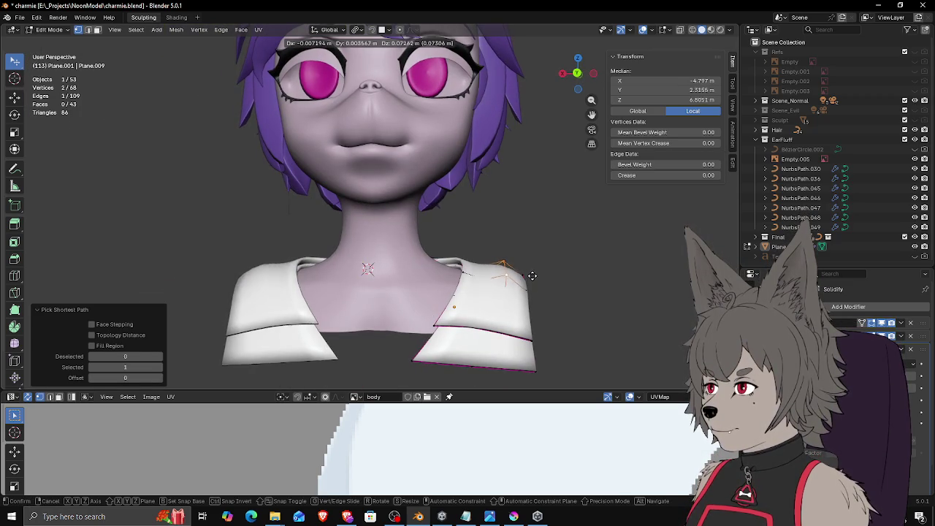
pyautogui.click(531, 269)
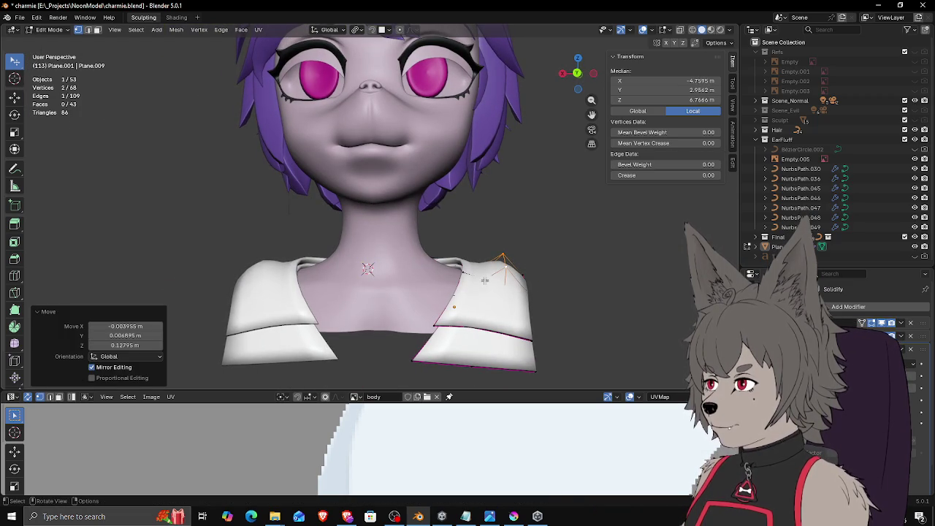
# Step: In wireframe, add another centred loop cut and move three shoulder vertices onto the shoulder
pyautogui.click(501, 277)
pyautogui.scroll(-5, 535, 287)
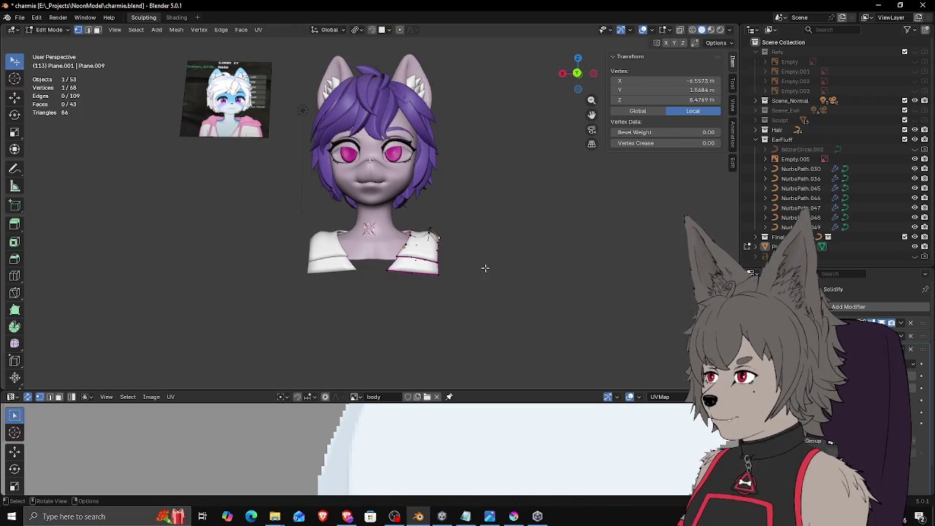
pyautogui.scroll(4, 497, 280)
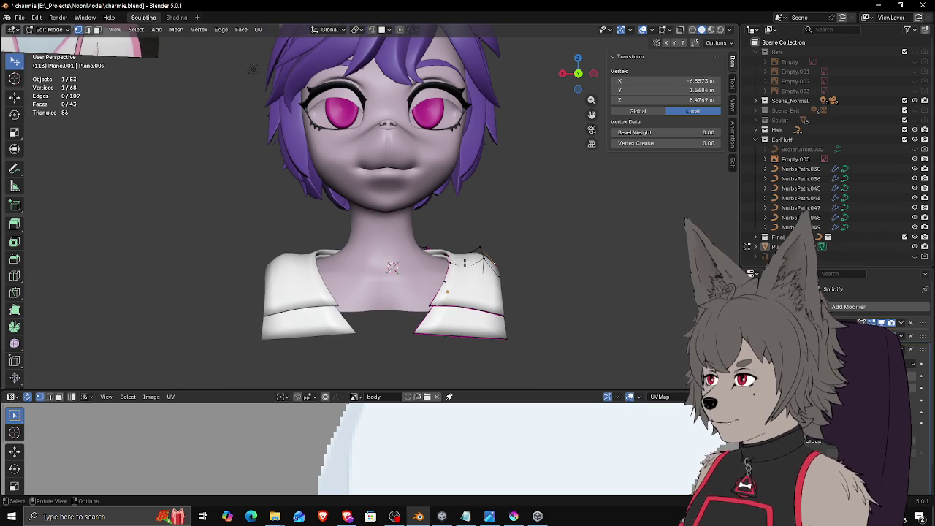
pyautogui.scroll(2, 465, 262)
pyautogui.moveTo(481, 278); pyautogui.dragTo(485, 282, button='middle')
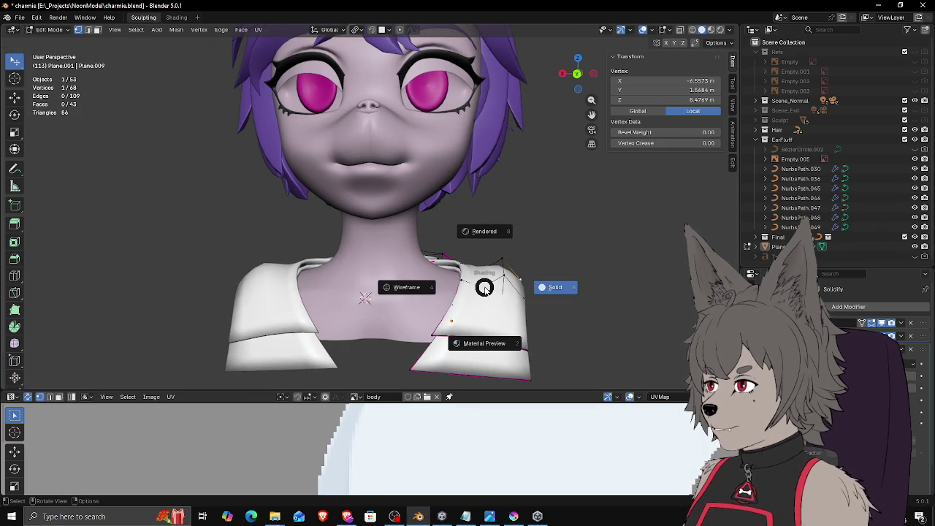
pyautogui.click(413, 288)
pyautogui.moveTo(488, 289); pyautogui.dragTo(468, 306, button='middle')
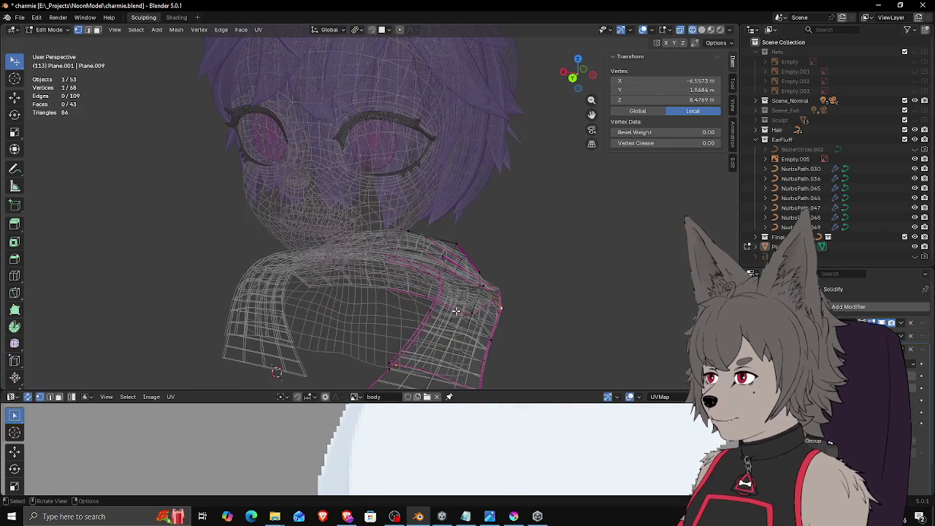
pyautogui.hotkey('shift', 'z')
pyautogui.click(445, 312)
pyautogui.rightClick(445, 312)
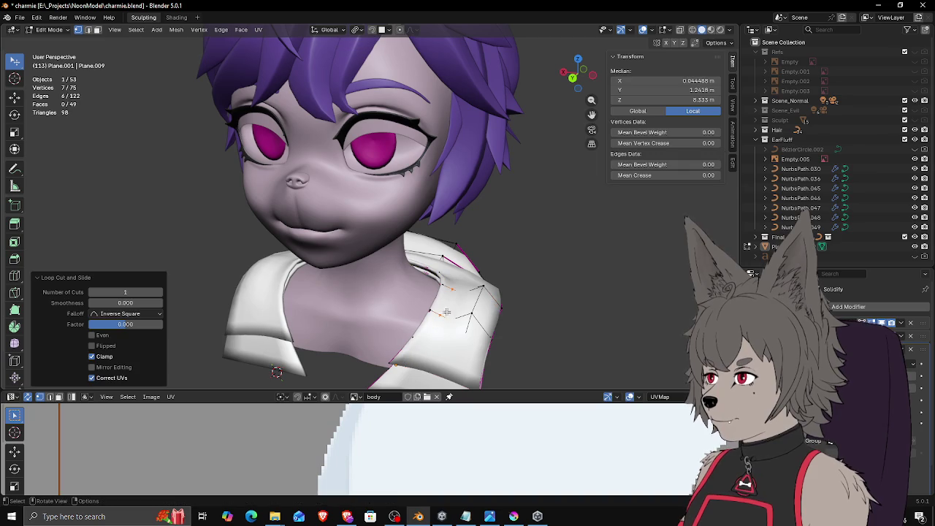
pyautogui.click(455, 295)
pyautogui.keyDown('ctrl'); pyautogui.click(460, 306); pyautogui.keyUp('ctrl')
pyautogui.moveTo(461, 305); pyautogui.dragTo(493, 298, button='middle')
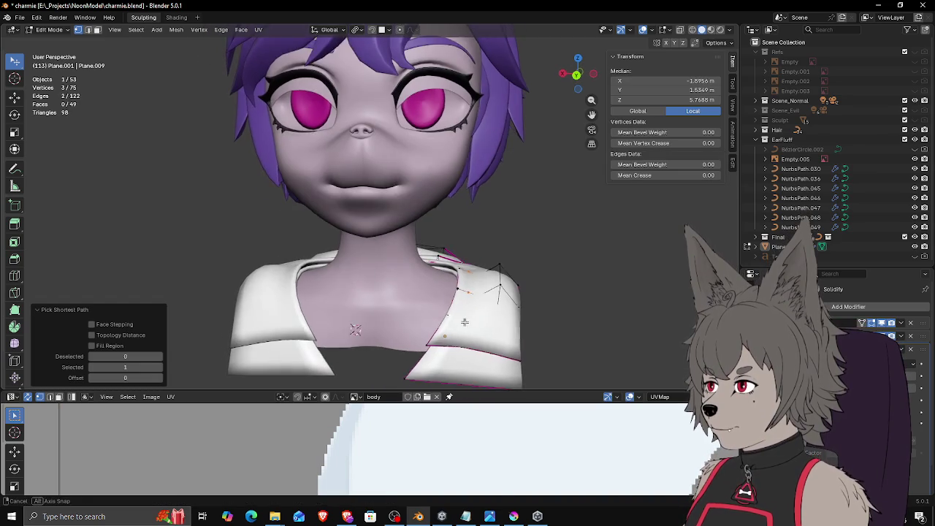
pyautogui.press('g')
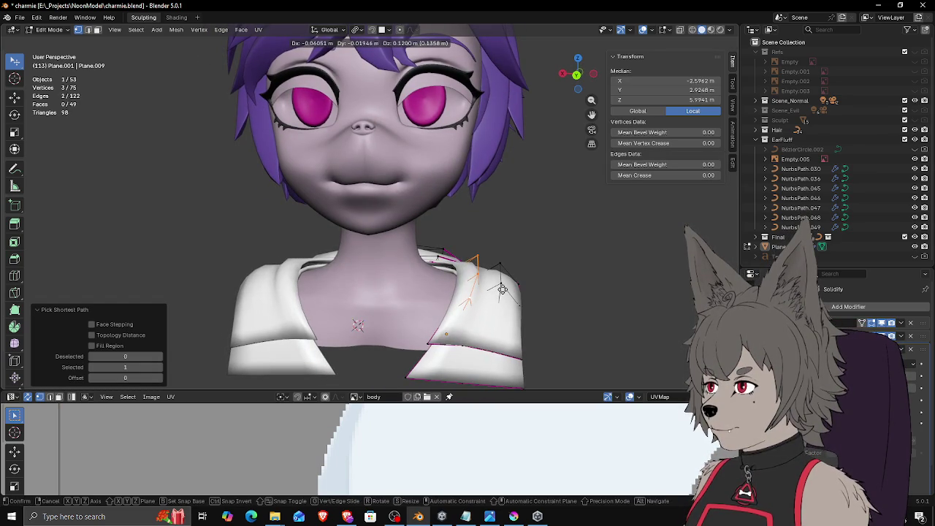
pyautogui.click(502, 290)
# Step: Pull a run of collar vertices in toward the neck
pyautogui.click(509, 267)
pyautogui.keyDown('ctrl'); pyautogui.click(494, 329); pyautogui.keyUp('ctrl')
pyautogui.moveTo(504, 329)
pyautogui.mouseDown(button='middle')
pyautogui.moveTo(549, 263)
pyautogui.moveTo(539, 288)
pyautogui.mouseUp(button='middle')
pyautogui.press('g')
pyautogui.click(541, 277)
pyautogui.scroll(-4, 538, 287)
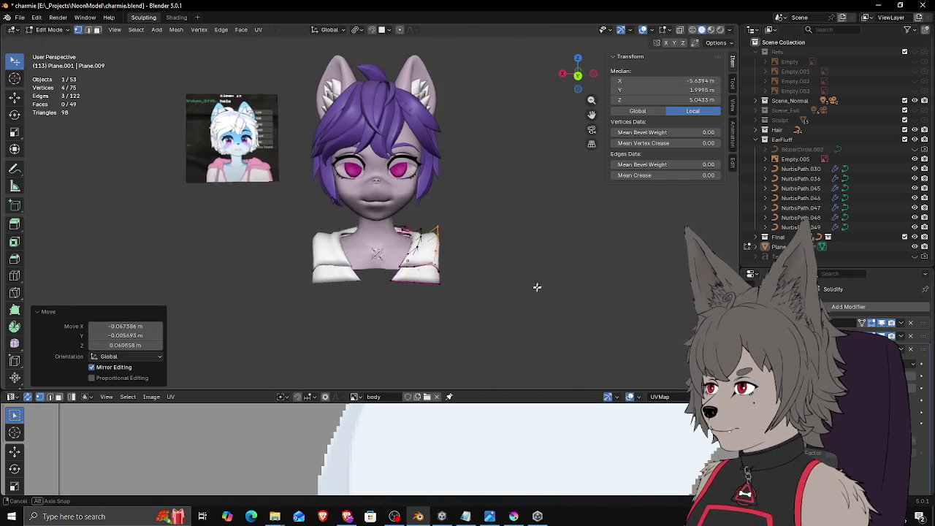
# Step: Switch to Material Preview, clear the selection, and toggle out of and back into Edit Mode
pyautogui.click(712, 33)
pyautogui.moveTo(513, 154); pyautogui.dragTo(535, 175, button='middle')
pyautogui.click(535, 175)
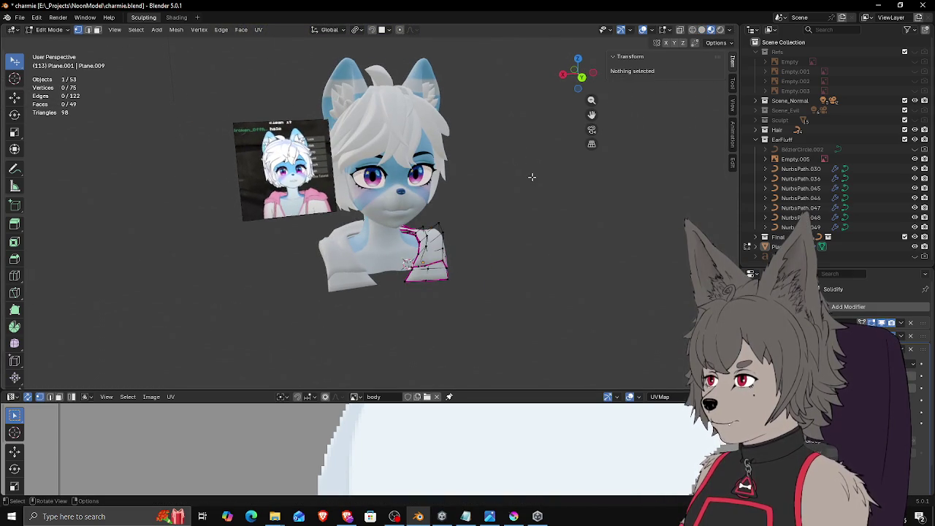
pyautogui.press('Tab')
pyautogui.moveTo(531, 183)
pyautogui.mouseDown(button='middle')
pyautogui.moveTo(516, 178)
pyautogui.moveTo(488, 226)
pyautogui.mouseUp(button='middle')
pyautogui.scroll(2, 475, 277)
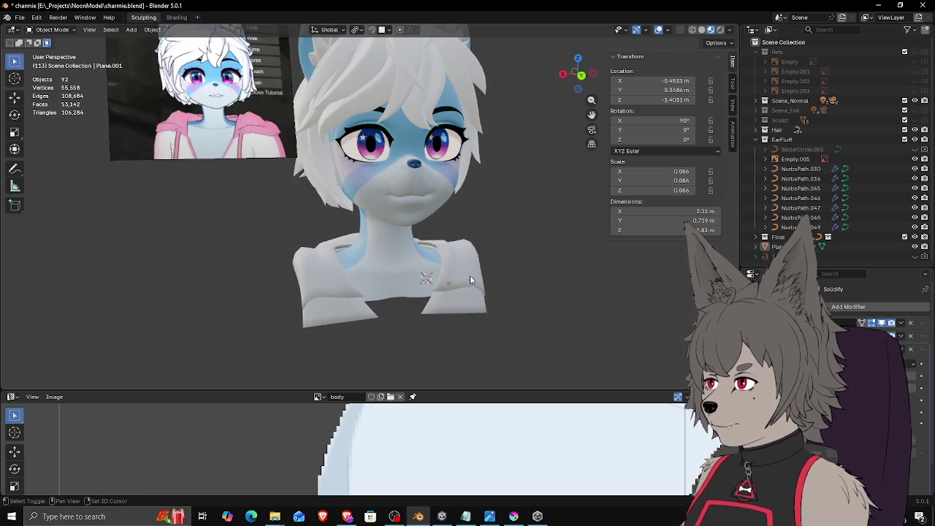
pyautogui.keyDown('shift'); pyautogui.scroll(-2, 470, 279); pyautogui.keyUp('shift')
pyautogui.scroll(2, 475, 277)
pyautogui.scroll(2, 480, 276)
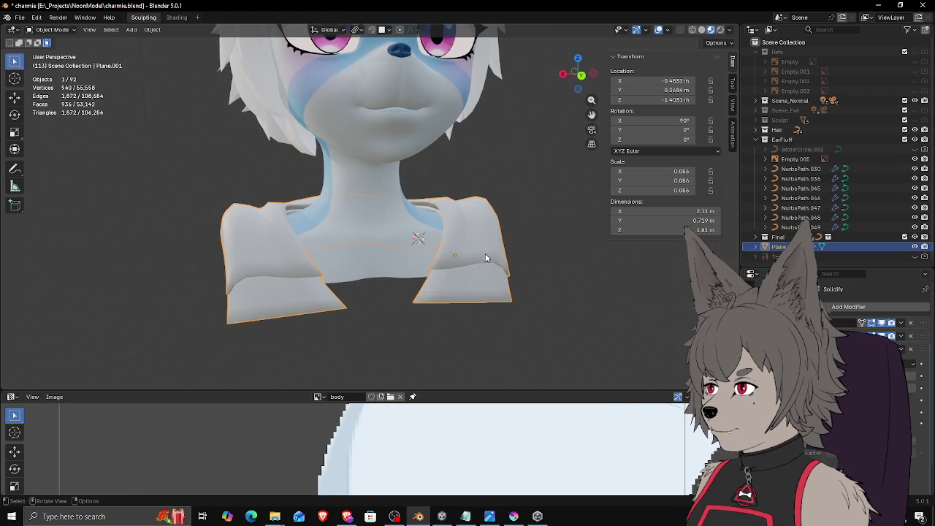
pyautogui.press('Tab')
pyautogui.moveTo(485, 257); pyautogui.dragTo(469, 294, button='middle')
pyautogui.scroll(3, 479, 285)
# Step: Merge the first two collar vertex pairs At Center, switching to wireframe view
pyautogui.click(469, 294)
pyautogui.scroll(2, 476, 325)
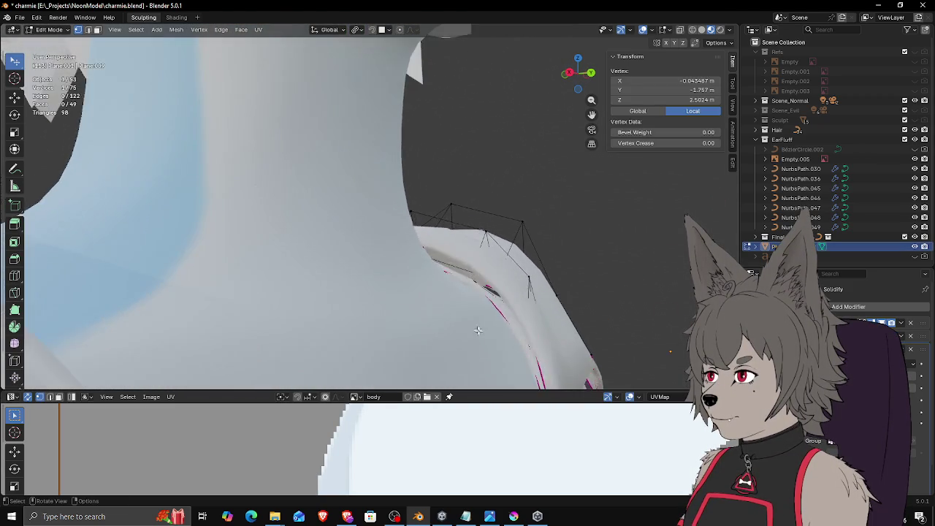
pyautogui.moveTo(476, 326); pyautogui.dragTo(450, 261, button='middle')
pyautogui.moveTo(515, 331)
pyautogui.mouseDown(button='middle')
pyautogui.moveTo(508, 312)
pyautogui.moveTo(517, 318)
pyautogui.mouseUp(button='middle')
pyautogui.press('m')
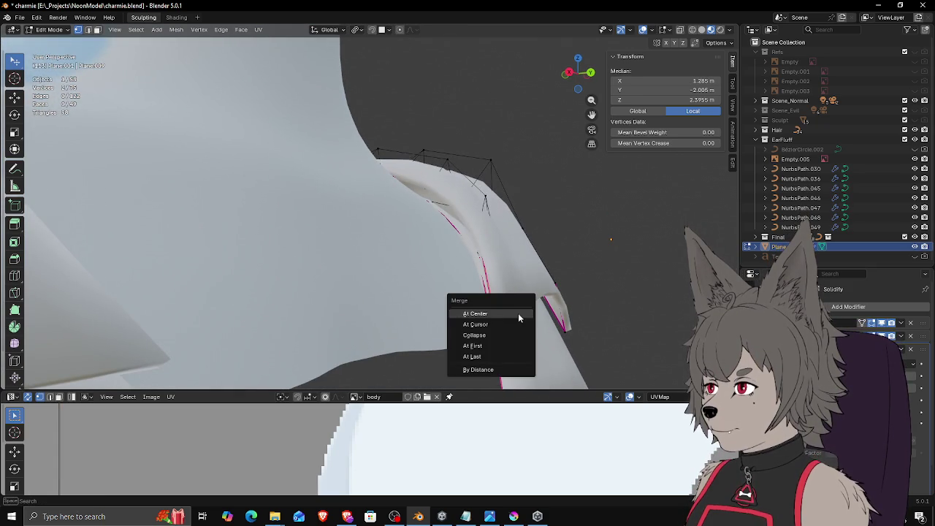
pyautogui.click(516, 311)
pyautogui.moveTo(516, 311); pyautogui.dragTo(463, 236, button='middle')
pyautogui.click(442, 225)
pyautogui.click(498, 259)
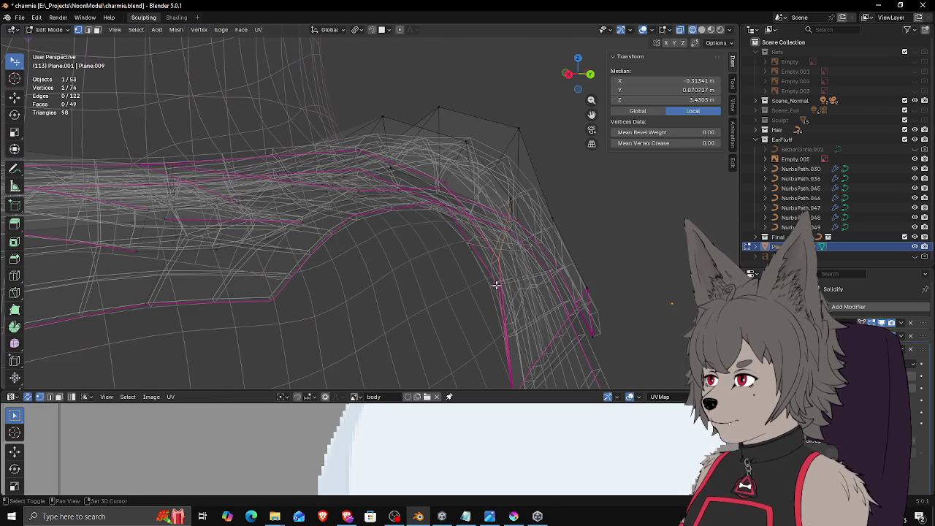
pyautogui.press('m')
pyautogui.click(510, 271)
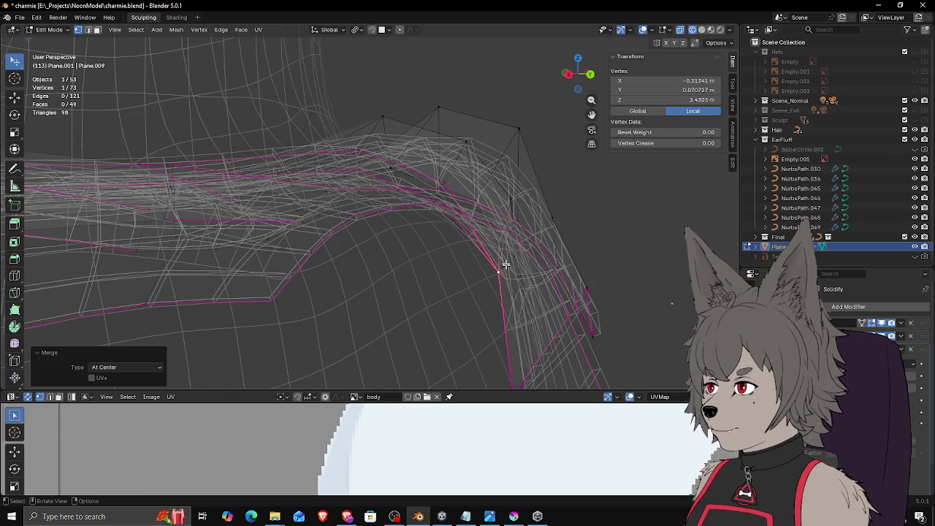
# Step: Merge two more neighbouring collar vertex pairs At Center
pyautogui.keyDown('shift'); pyautogui.click(444, 201); pyautogui.keyUp('shift')
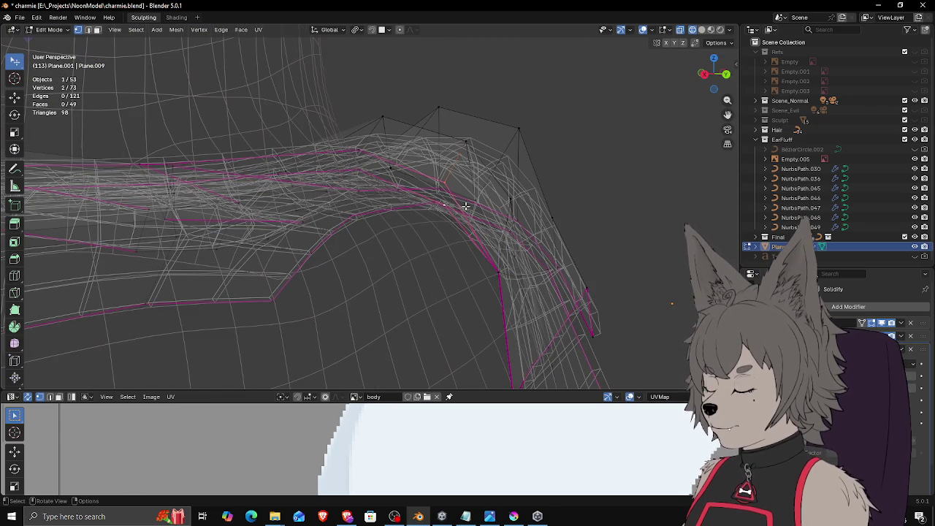
pyautogui.press('m')
pyautogui.click(466, 205)
pyautogui.moveTo(463, 200); pyautogui.dragTo(442, 209, button='middle')
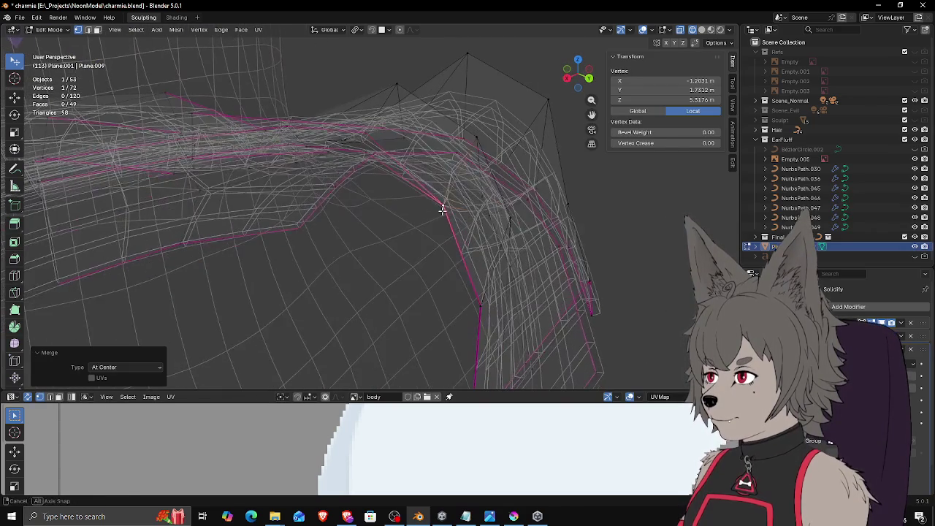
pyautogui.scroll(2, 383, 142)
pyautogui.scroll(2, 388, 192)
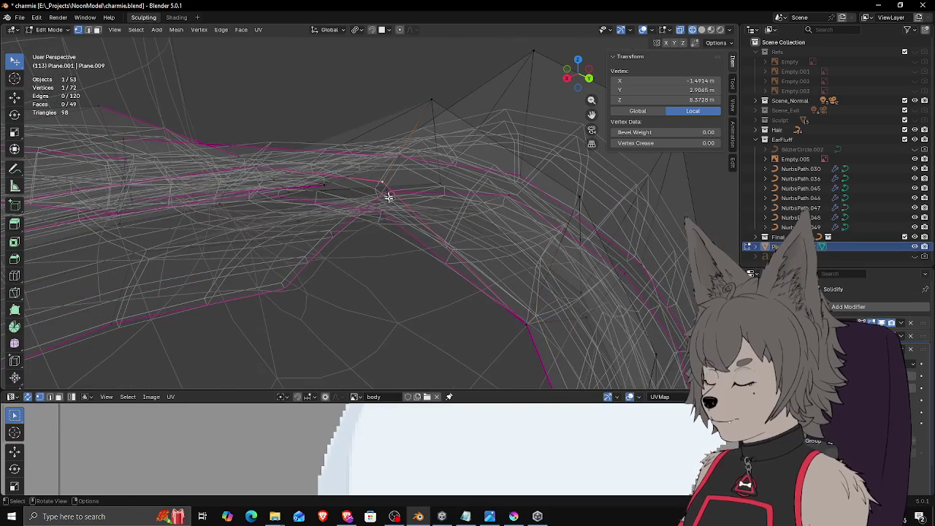
pyautogui.moveTo(406, 209)
pyautogui.mouseDown(button='middle')
pyautogui.moveTo(398, 194)
pyautogui.moveTo(388, 211)
pyautogui.mouseUp(button='middle')
pyautogui.press('m')
pyautogui.click(399, 194)
# Step: Merge the last three collar vertex pairs At Center along the collar edge
pyautogui.click(319, 155)
pyautogui.moveTo(319, 154)
pyautogui.mouseDown(button='middle')
pyautogui.moveTo(317, 167)
pyautogui.moveTo(359, 152)
pyautogui.mouseUp(button='middle')
pyautogui.moveTo(401, 125)
pyautogui.mouseDown(button='middle')
pyautogui.moveTo(403, 105)
pyautogui.moveTo(394, 149)
pyautogui.mouseUp(button='middle')
pyautogui.keyDown('shift'); pyautogui.click(402, 106); pyautogui.keyUp('shift')
pyautogui.press('m')
pyautogui.click(402, 105)
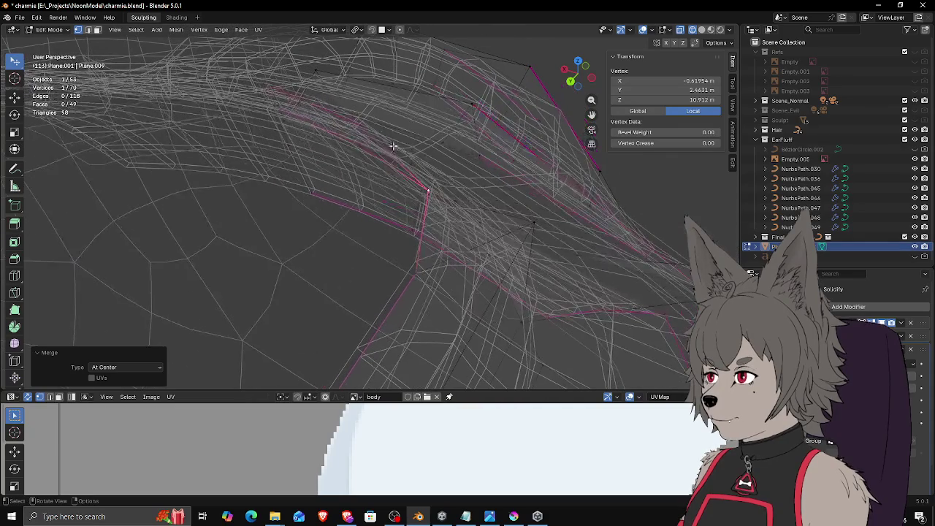
pyautogui.click(363, 126)
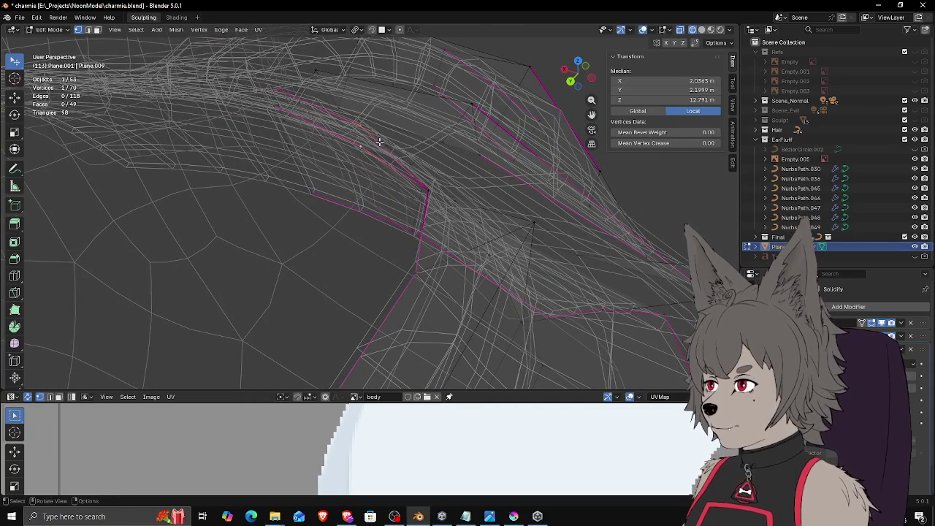
pyautogui.press('m')
pyautogui.click(379, 141)
pyautogui.click(273, 98)
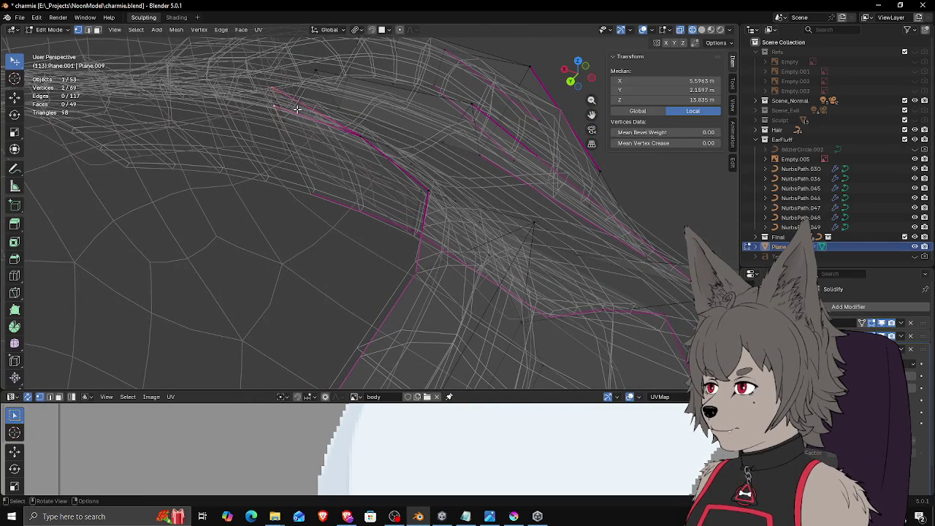
pyautogui.press('m')
pyautogui.click(295, 108)
# Step: Switch back to Solid shading and view the collar from behind
pyautogui.press('z')
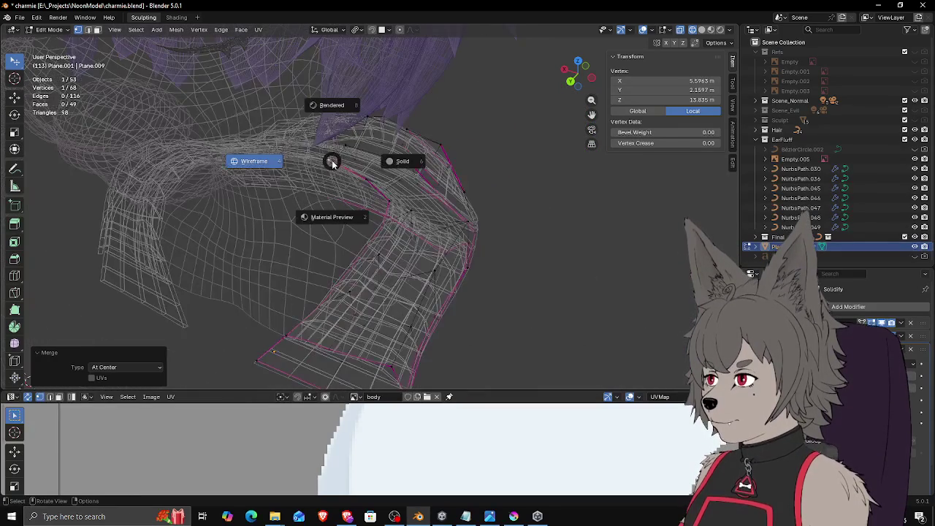
pyautogui.click(414, 167)
pyautogui.moveTo(415, 167)
pyautogui.mouseDown(button='middle')
pyautogui.moveTo(499, 138)
pyautogui.moveTo(442, 163)
pyautogui.moveTo(388, 209)
pyautogui.moveTo(406, 207)
pyautogui.moveTo(406, 190)
pyautogui.mouseUp(button='middle')
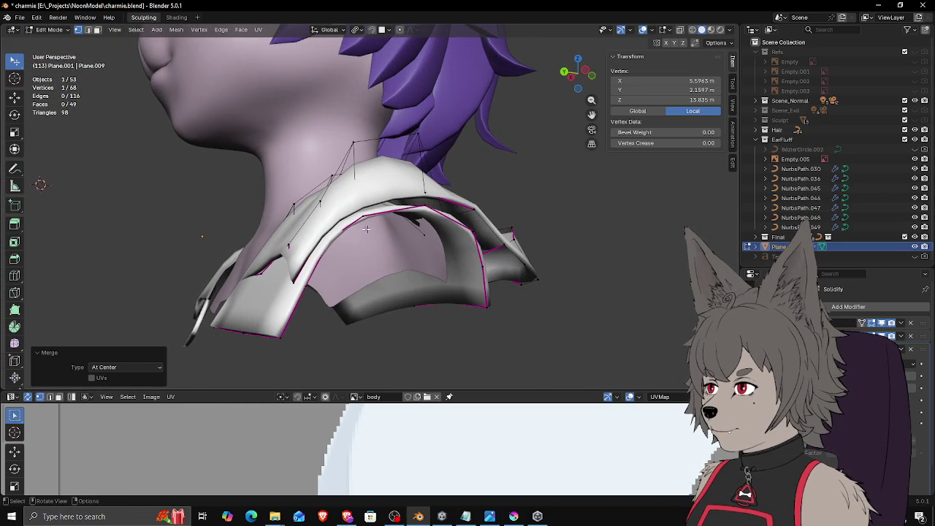
pyautogui.moveTo(366, 229)
pyautogui.mouseDown(button='middle')
pyautogui.moveTo(334, 241)
pyautogui.moveTo(385, 292)
pyautogui.moveTo(402, 267)
pyautogui.moveTo(444, 244)
pyautogui.mouseUp(button='middle')
# Step: Switch to wireframe shading and edge select mode, then pick a creased collar edge
pyautogui.click(344, 272)
pyautogui.press('3')
pyautogui.click(440, 238)
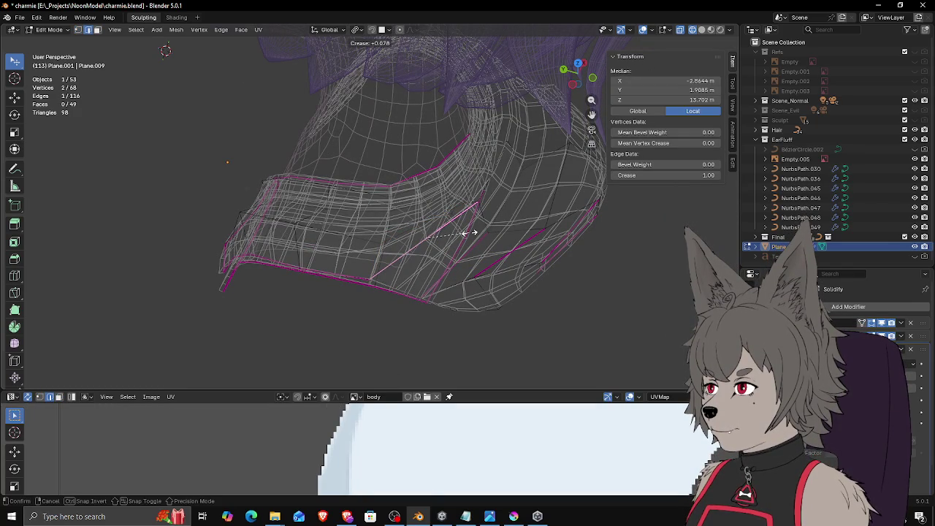
pyautogui.click(468, 233)
pyautogui.moveTo(508, 241); pyautogui.dragTo(502, 227, button='middle')
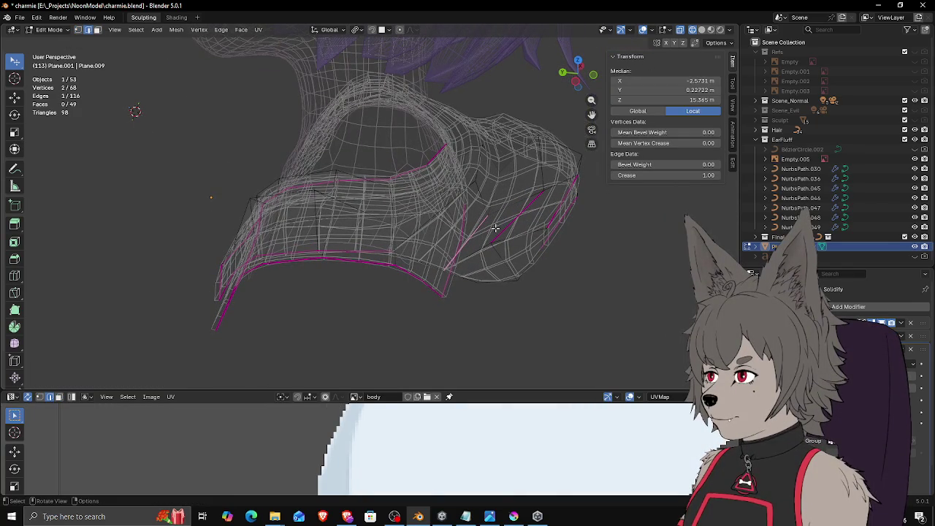
pyautogui.write('-1')
pyautogui.press('Return')
pyautogui.click(515, 222)
# Step: Clear the crease on the shoulder-section collar edges with a -1 crease factor
pyautogui.hotkey('shift', 'e')
pyautogui.write('-1')
pyautogui.press('Return')
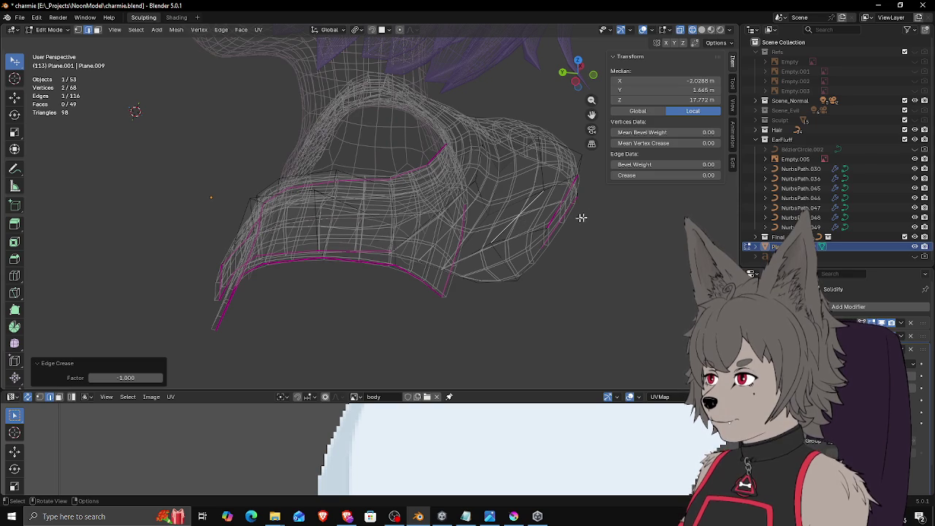
pyautogui.hotkey('ctrl', 'z')
pyautogui.moveTo(568, 221); pyautogui.dragTo(560, 203, button='middle')
pyautogui.hotkey('shift', 'e')
pyautogui.write('-1')
pyautogui.press('Return')
pyautogui.click(560, 283)
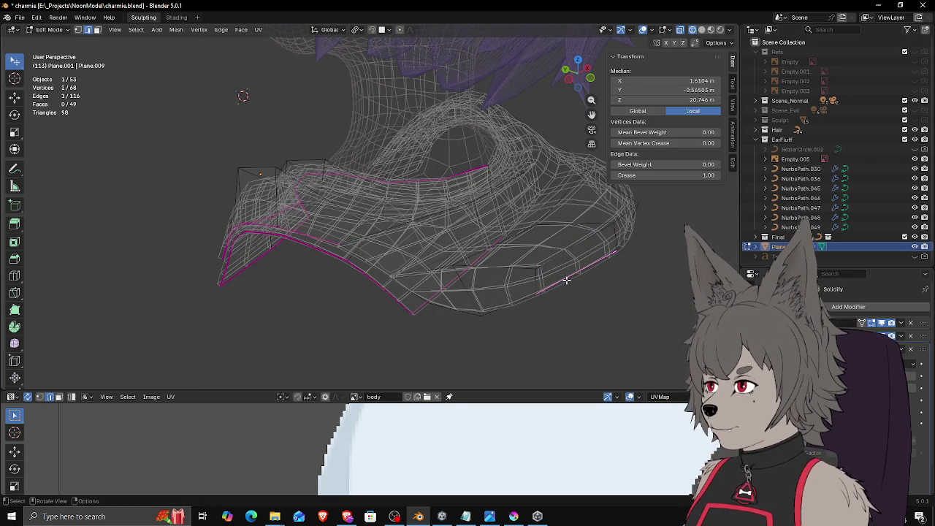
pyautogui.moveTo(508, 260)
pyautogui.mouseDown(button='middle')
pyautogui.moveTo(485, 255)
pyautogui.moveTo(507, 284)
pyautogui.moveTo(539, 277)
pyautogui.moveTo(568, 248)
pyautogui.moveTo(514, 223)
pyautogui.moveTo(548, 226)
pyautogui.moveTo(487, 273)
pyautogui.moveTo(501, 294)
pyautogui.mouseUp(button='middle')
# Step: Move the right flap's lower-corner vertex about 0.013, -0.029, 0.075 m, then return to solid shading
pyautogui.click(488, 274)
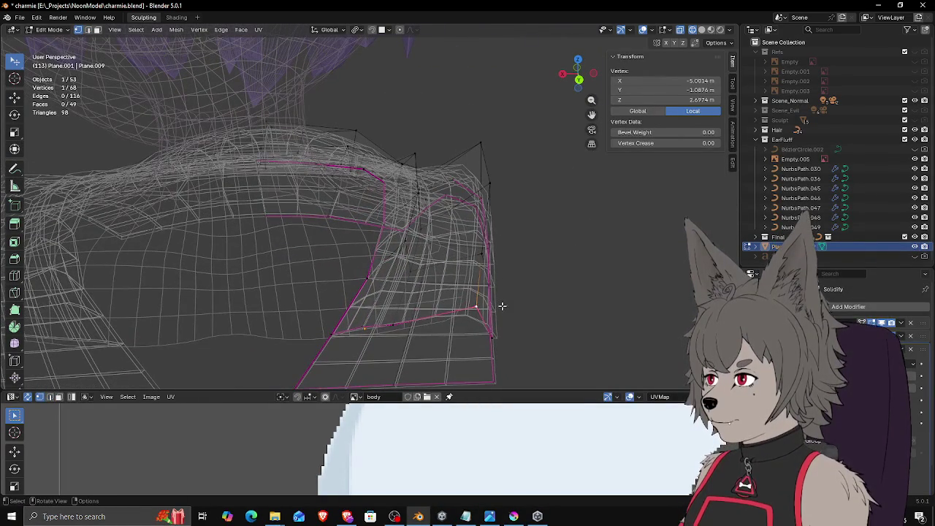
pyautogui.click(394, 326)
pyautogui.moveTo(431, 319)
pyautogui.mouseDown(button='middle')
pyautogui.moveTo(467, 311)
pyautogui.moveTo(377, 332)
pyautogui.mouseUp(button='middle')
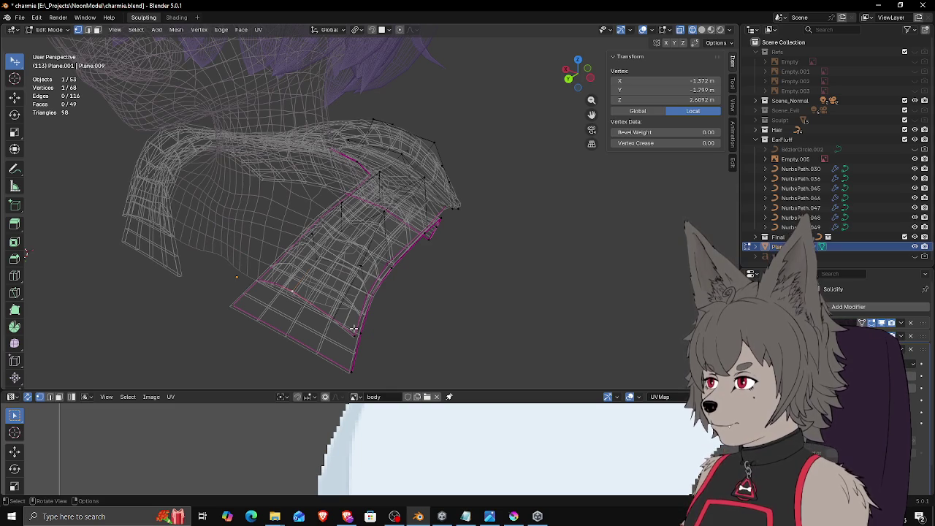
pyautogui.moveTo(376, 328); pyautogui.dragTo(436, 323, button='middle')
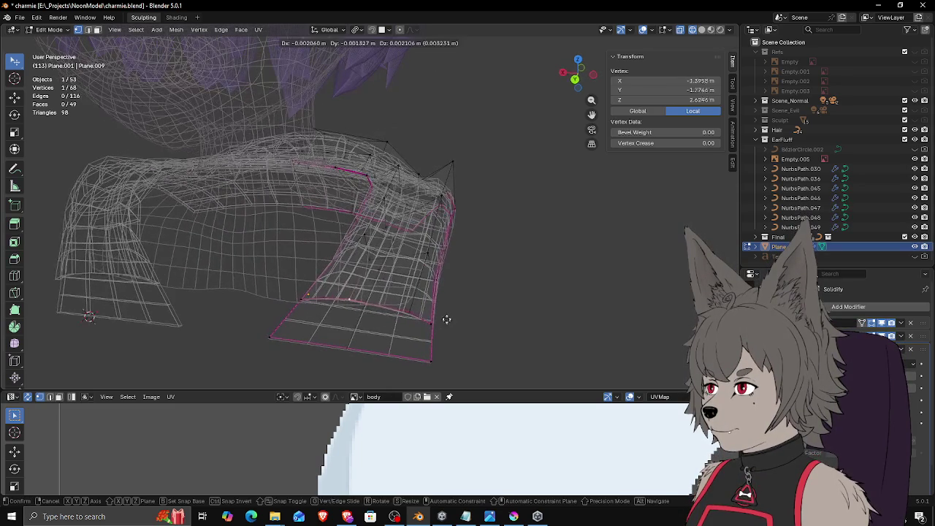
pyautogui.moveTo(435, 324); pyautogui.dragTo(443, 309)
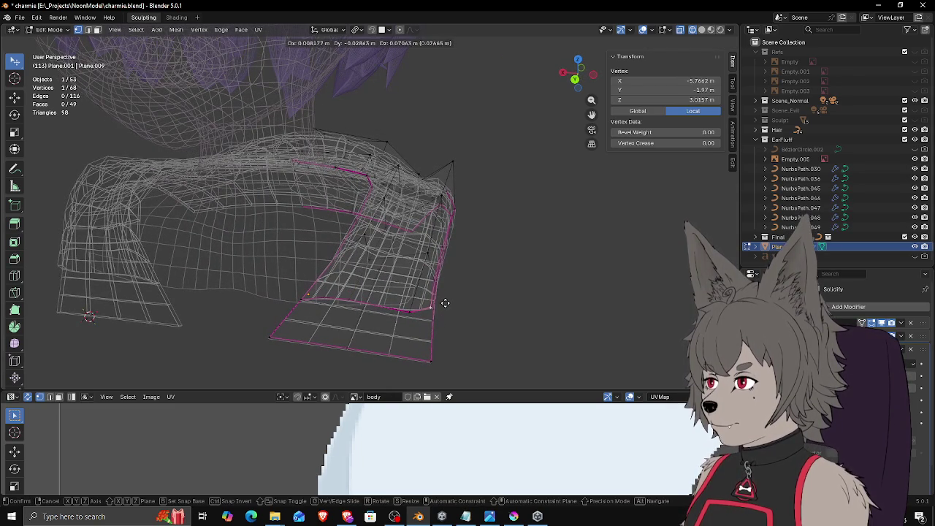
pyautogui.moveTo(442, 309)
pyautogui.mouseDown(button='middle')
pyautogui.moveTo(460, 307)
pyautogui.moveTo(414, 301)
pyautogui.moveTo(444, 286)
pyautogui.moveTo(341, 338)
pyautogui.moveTo(380, 280)
pyautogui.moveTo(444, 282)
pyautogui.mouseUp(button='middle')
pyautogui.press('z')
pyautogui.click(381, 296)
pyautogui.scroll(-3, 399, 295)
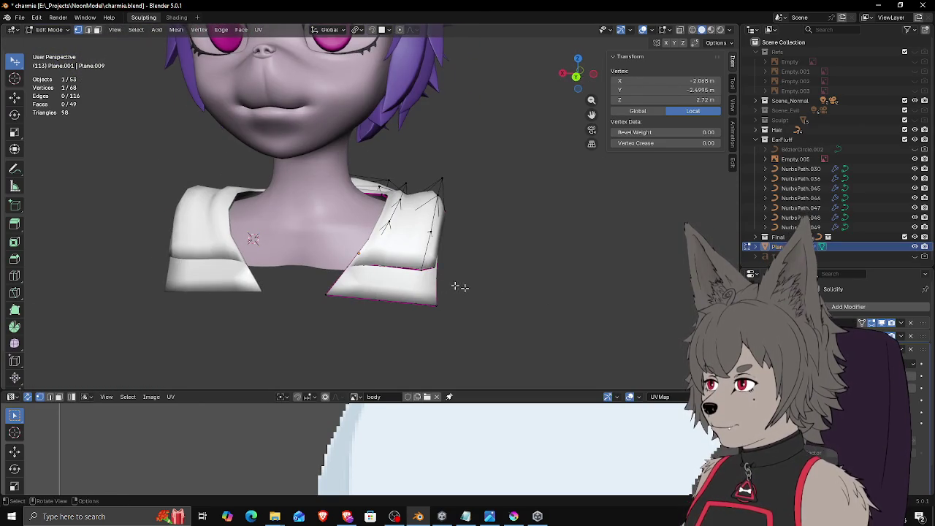
# Step: Reposition the fold-line collar vertex toward the side of the neck, redoing the first attempt
pyautogui.click(684, 333)
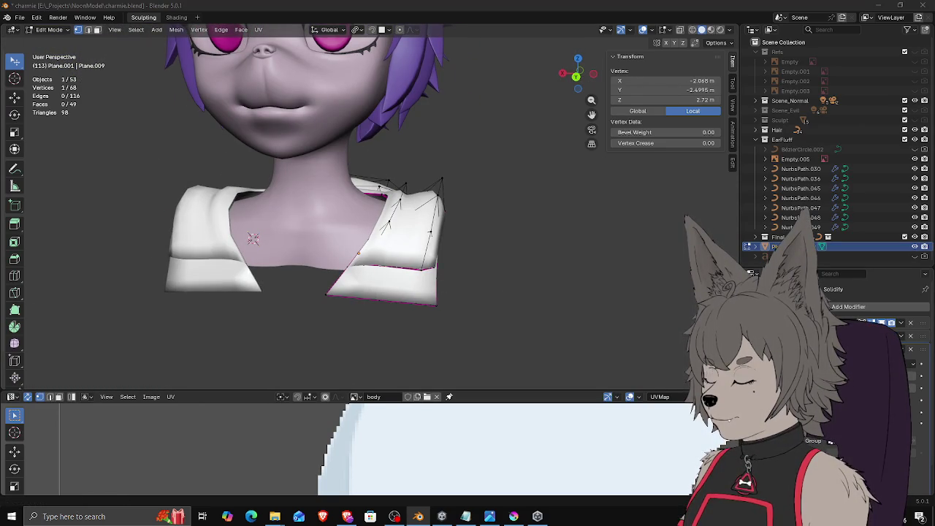
pyautogui.moveTo(414, 288)
pyautogui.mouseDown(button='middle')
pyautogui.moveTo(454, 267)
pyautogui.moveTo(437, 250)
pyautogui.moveTo(456, 255)
pyautogui.mouseUp(button='middle')
pyautogui.scroll(2, 438, 274)
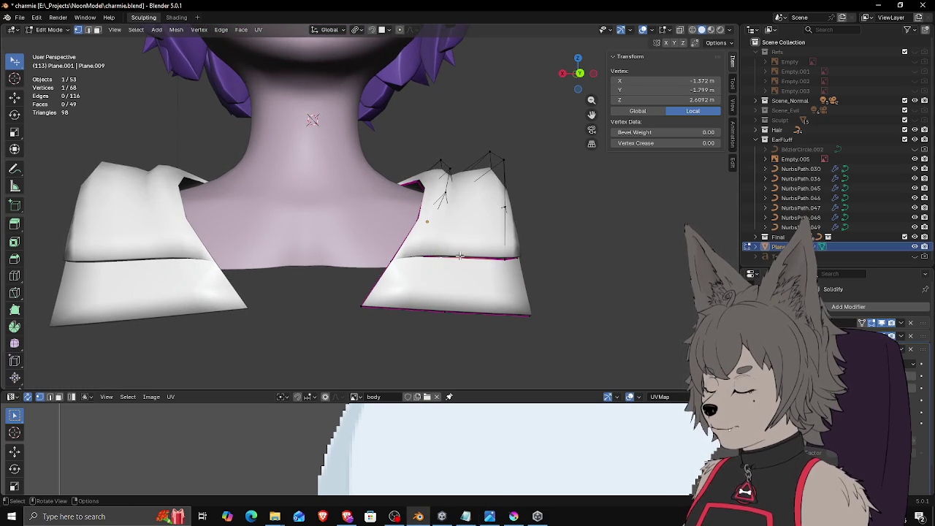
pyautogui.press('g')
pyautogui.click(488, 242)
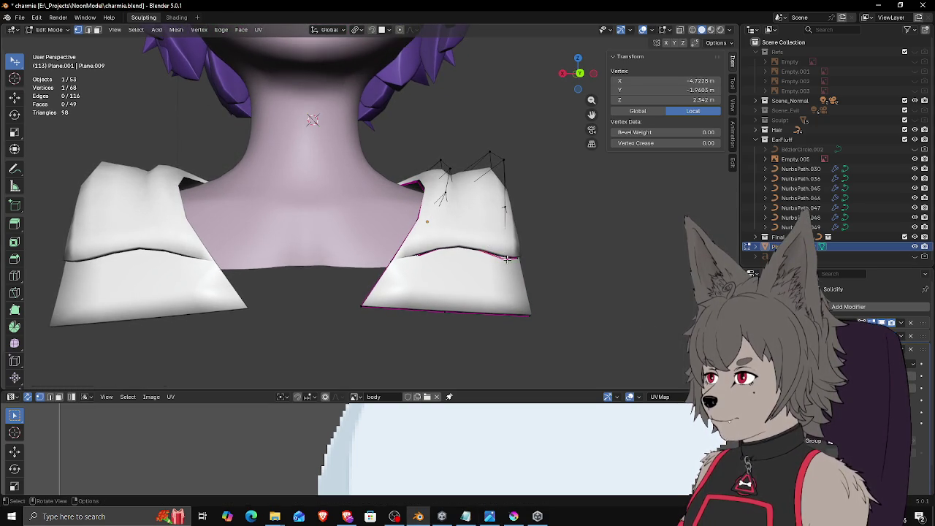
pyautogui.press('g')
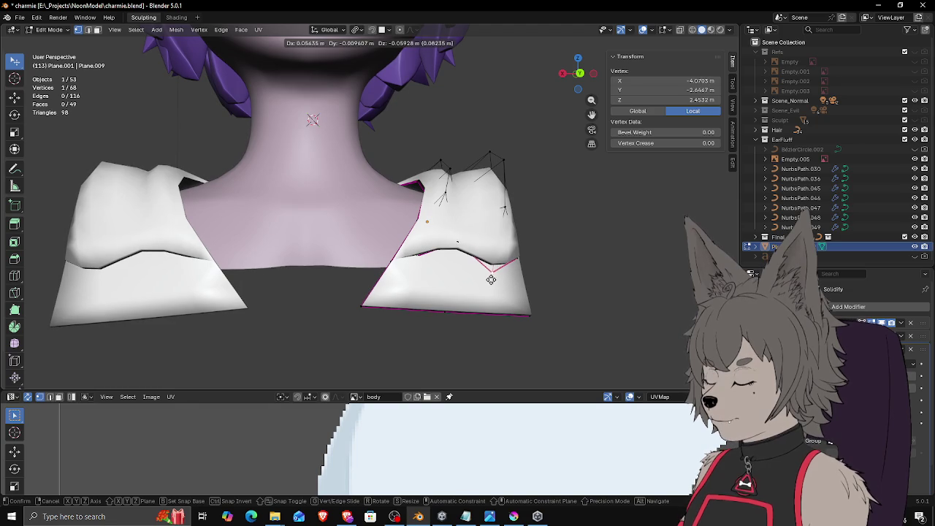
pyautogui.click(491, 278)
pyautogui.hotkey('ctrl', 'z')
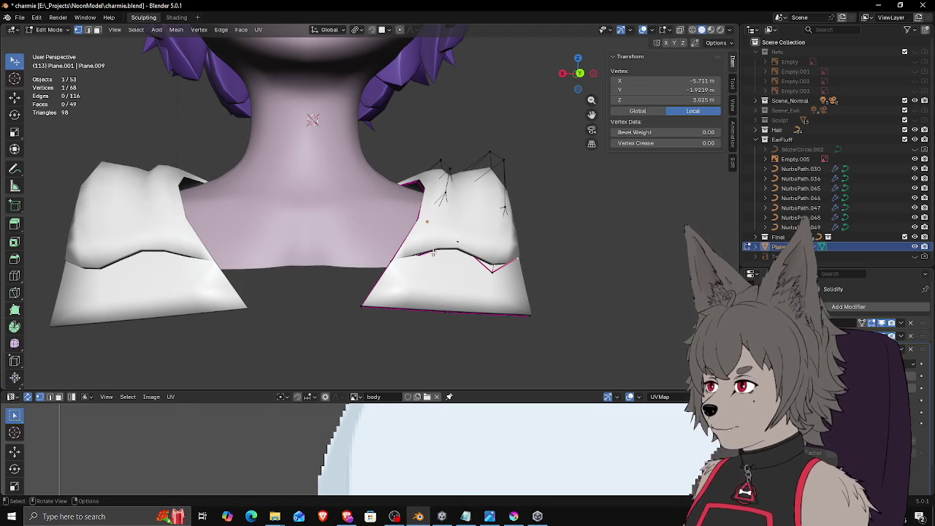
pyautogui.press('g')
pyautogui.click(388, 279)
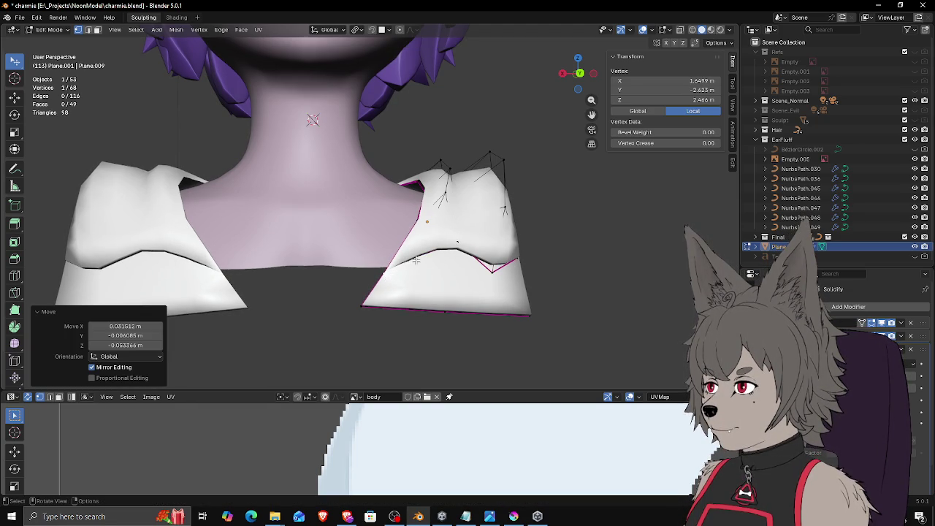
pyautogui.moveTo(417, 260); pyautogui.dragTo(437, 260, button='middle')
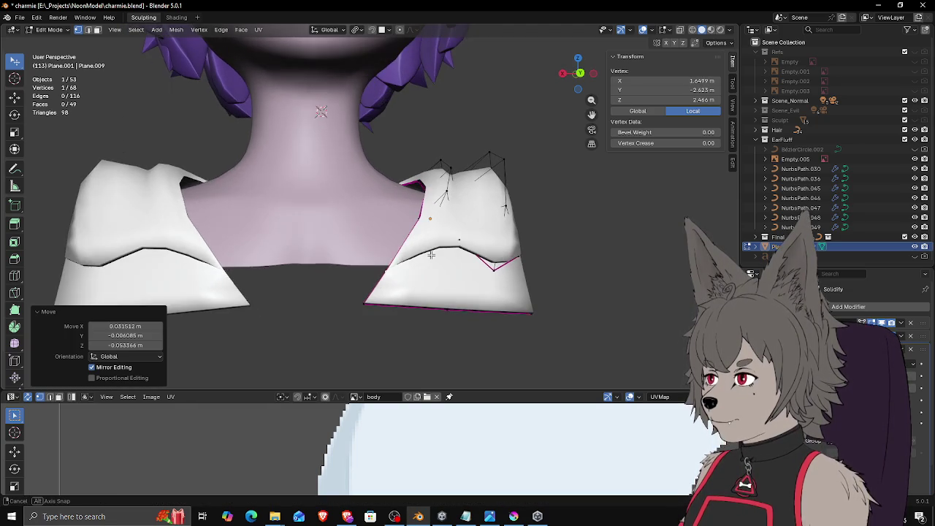
pyautogui.press('g')
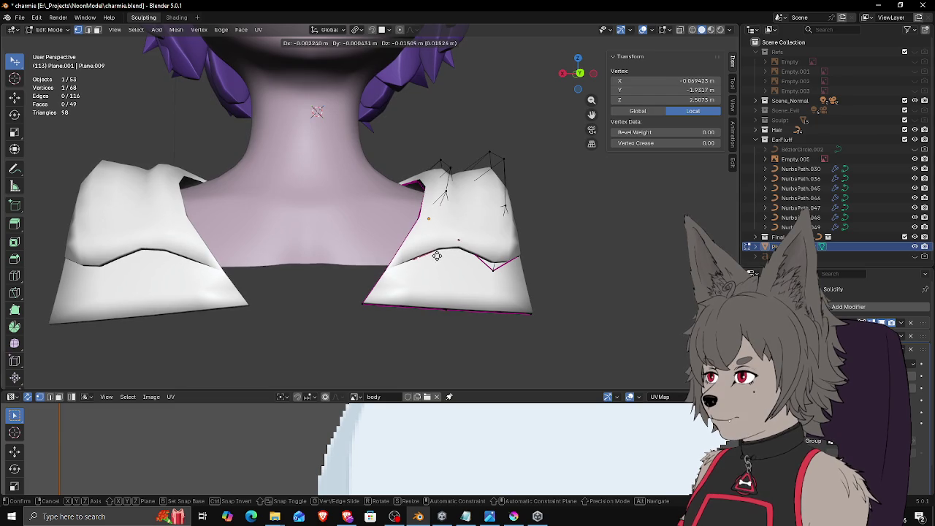
pyautogui.click(437, 259)
# Step: Shift another collar vertex about -0.002, 0.086, -0.108 m and select the edge path along the fold
pyautogui.moveTo(436, 259); pyautogui.dragTo(355, 249, button='middle')
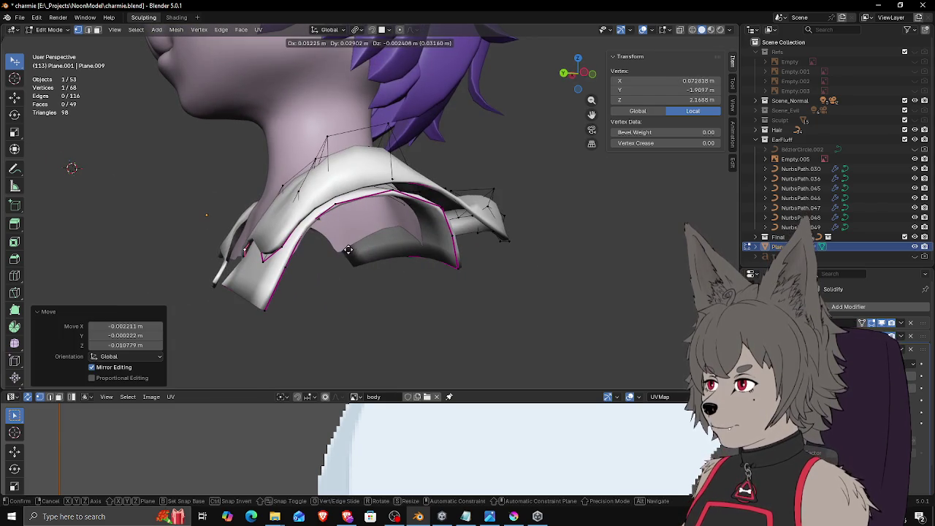
pyautogui.press('g')
pyautogui.click(258, 237)
pyautogui.press('g')
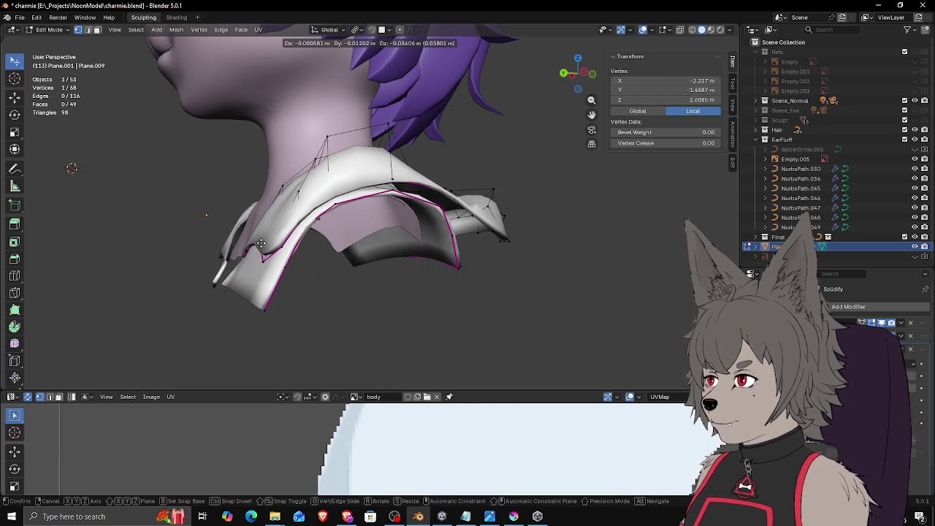
pyautogui.click(261, 243)
pyautogui.moveTo(261, 243); pyautogui.dragTo(482, 263, button='middle')
pyautogui.press('g')
pyautogui.click(482, 263)
pyautogui.click(480, 260)
pyautogui.moveTo(470, 265); pyautogui.dragTo(442, 233, button='middle')
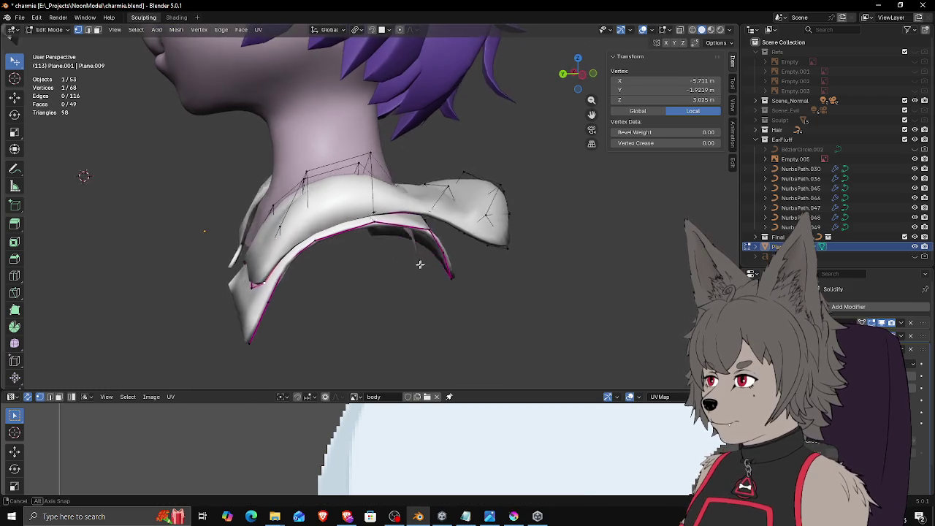
pyautogui.keyDown('ctrl'); pyautogui.click(425, 216); pyautogui.keyUp('ctrl')
# Step: Give the collar fold path and the lower-edge path a full crease of 1
pyautogui.hotkey('shift', 'e')
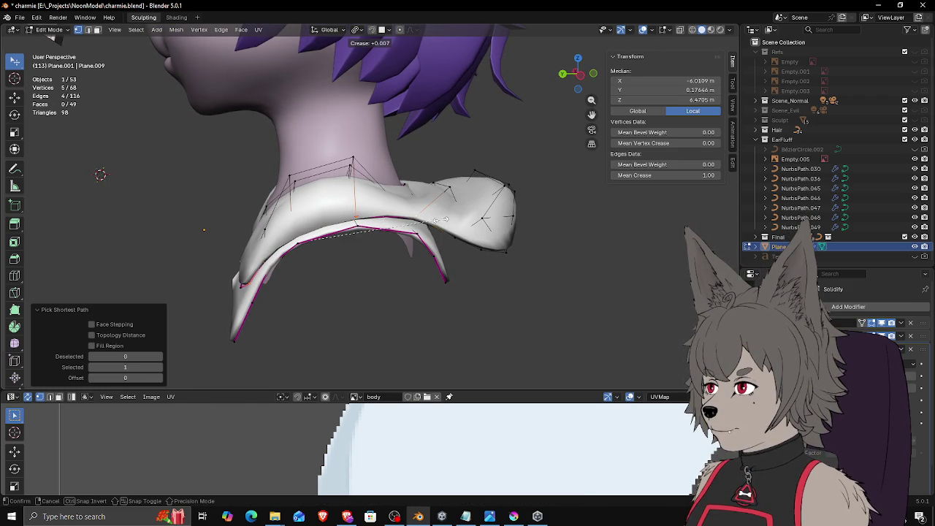
pyautogui.click(647, 198)
pyautogui.press('z')
pyautogui.click(371, 236)
pyautogui.moveTo(371, 236); pyautogui.dragTo(544, 271, button='middle')
pyautogui.click(432, 252)
pyautogui.keyDown('ctrl'); pyautogui.click(530, 274); pyautogui.keyUp('ctrl')
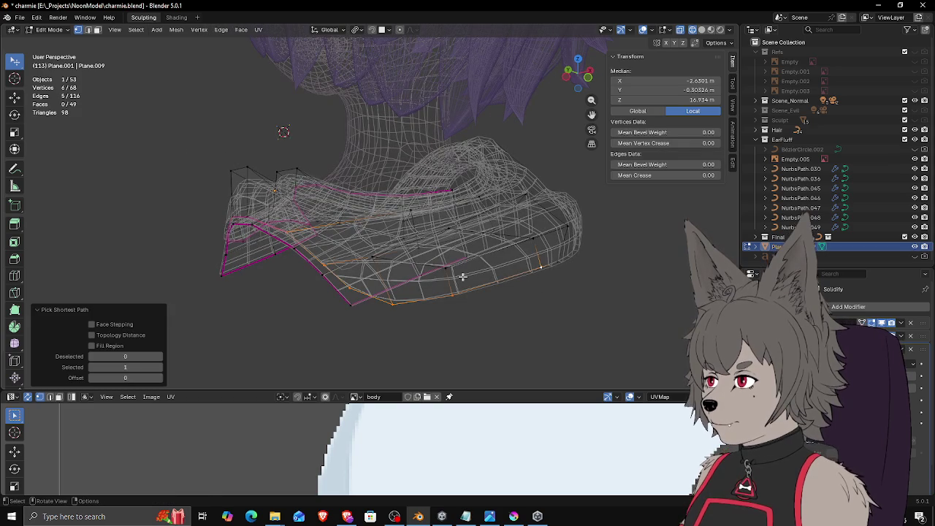
pyautogui.hotkey('shift', 'e')
pyautogui.click(651, 250)
# Step: Preview the smoothed collar, toggling between wireframe and solid shading
pyautogui.moveTo(229, 243)
pyautogui.mouseDown(button='middle')
pyautogui.moveTo(479, 265)
pyautogui.moveTo(567, 236)
pyautogui.moveTo(552, 272)
pyautogui.moveTo(528, 265)
pyautogui.mouseUp(button='middle')
pyautogui.press('Tab')
pyautogui.press('Tab')
pyautogui.press('z')
pyautogui.click(585, 265)
pyautogui.press('z')
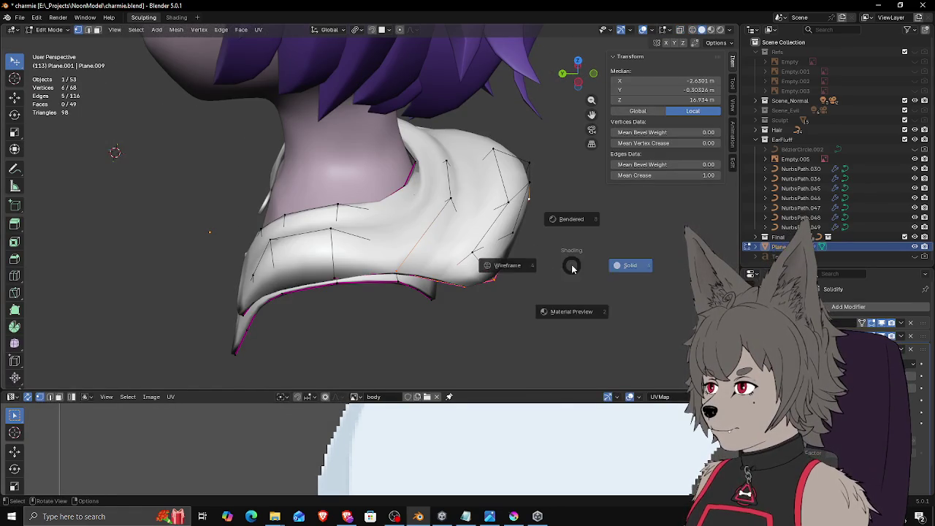
pyautogui.click(529, 272)
pyautogui.click(528, 272)
pyautogui.moveTo(526, 267)
pyautogui.mouseDown(button='middle')
pyautogui.moveTo(484, 248)
pyautogui.moveTo(496, 247)
pyautogui.moveTo(477, 264)
pyautogui.mouseUp(button='middle')
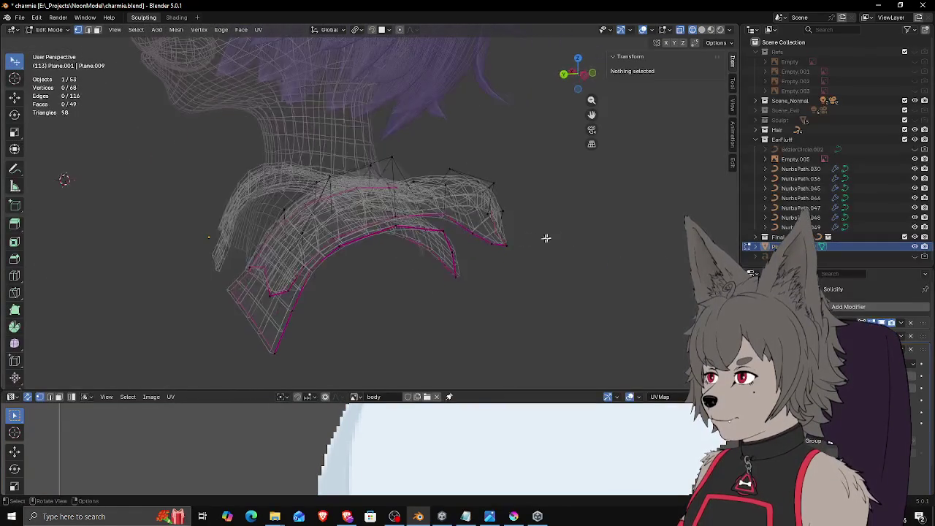
pyautogui.press('z')
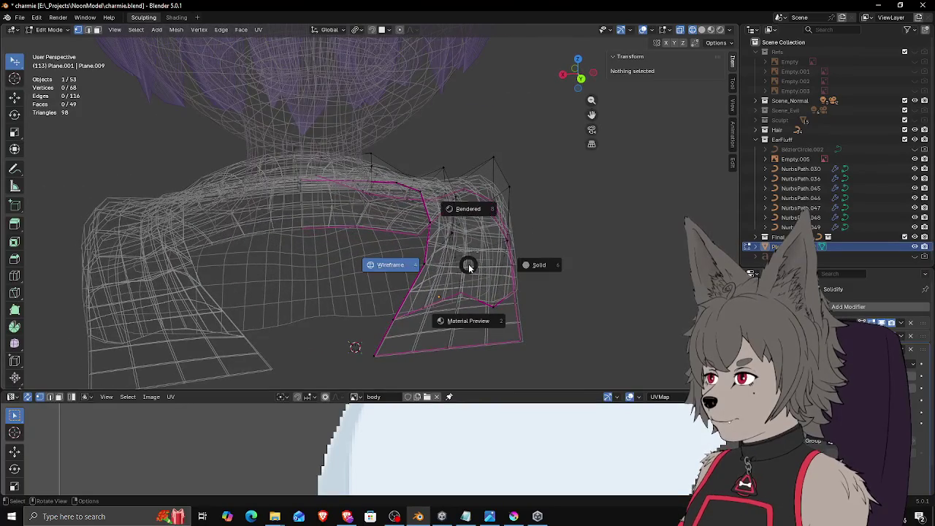
pyautogui.click(531, 268)
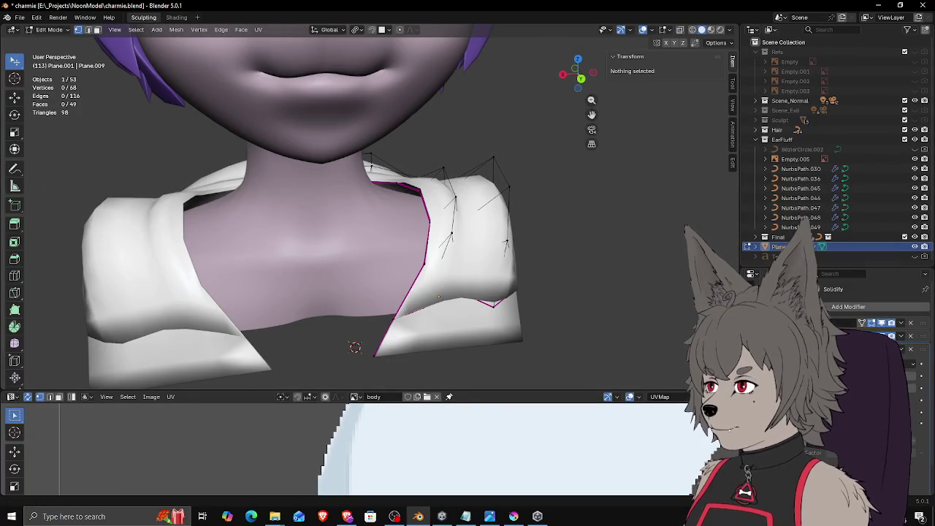
pyautogui.hotkey('alt', 'Tab')
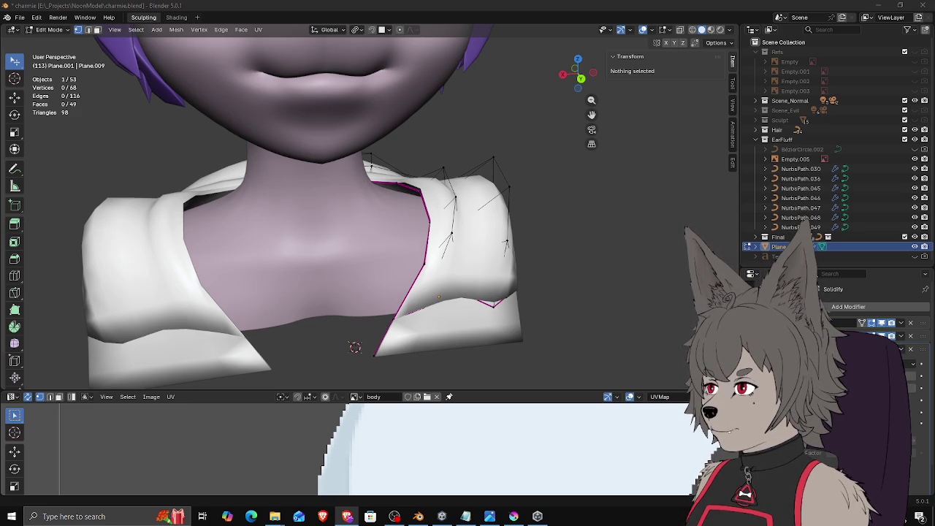
# Step: Select a vertex path along the jacket flap's edge and pull it roughly -0.050, -0.030, 0.153 m upward
pyautogui.press('Tab')
pyautogui.moveTo(532, 205)
pyautogui.mouseDown(button='middle')
pyautogui.moveTo(567, 265)
pyautogui.moveTo(526, 241)
pyautogui.moveTo(572, 227)
pyautogui.moveTo(510, 229)
pyautogui.moveTo(433, 194)
pyautogui.moveTo(449, 235)
pyautogui.moveTo(468, 248)
pyautogui.moveTo(431, 285)
pyautogui.moveTo(442, 274)
pyautogui.mouseUp(button='middle')
pyautogui.scroll(3, 449, 234)
pyautogui.press('Tab')
pyautogui.click(432, 270)
pyautogui.keyDown('ctrl'); pyautogui.click(431, 282); pyautogui.keyUp('ctrl')
pyautogui.press('g')
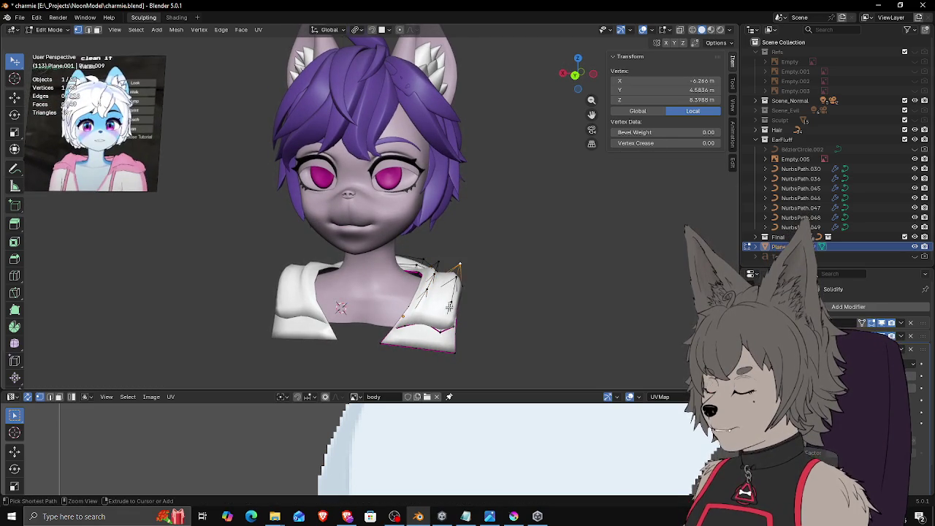
# Step: Settle the flap vertices, then nudge one and then two left-side collar vertices against the neck
pyautogui.keyDown('alt'); pyautogui.moveTo(467, 263); pyautogui.dragTo(482, 265, button='middle'); pyautogui.keyUp('alt')
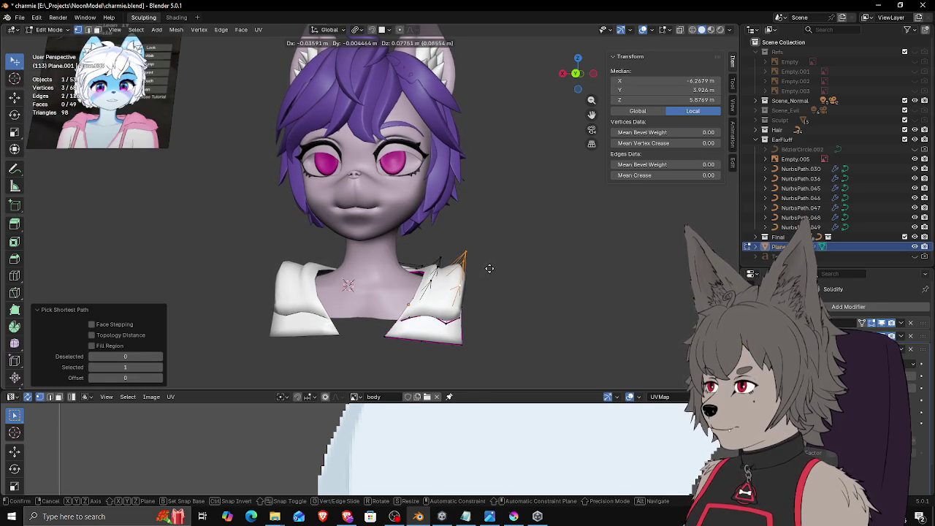
pyautogui.click(490, 267)
pyautogui.moveTo(484, 243)
pyautogui.mouseDown(button='middle')
pyautogui.moveTo(420, 263)
pyautogui.moveTo(387, 300)
pyautogui.moveTo(369, 272)
pyautogui.moveTo(379, 280)
pyautogui.mouseUp(button='middle')
pyautogui.click(404, 283)
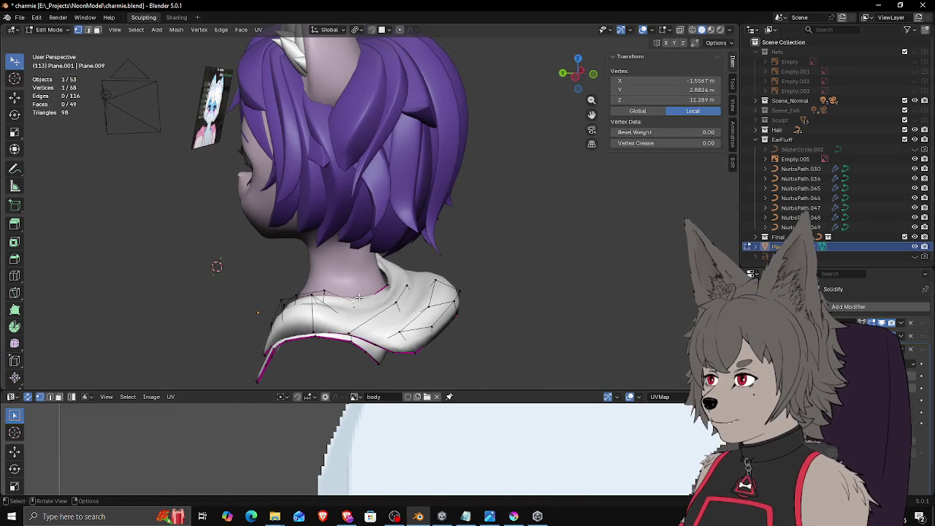
pyautogui.press('g')
pyautogui.click(406, 285)
pyautogui.moveTo(406, 285)
pyautogui.mouseDown(button='middle')
pyautogui.moveTo(423, 294)
pyautogui.moveTo(433, 268)
pyautogui.moveTo(434, 308)
pyautogui.moveTo(461, 272)
pyautogui.mouseUp(button='middle')
pyautogui.keyDown('shift'); pyautogui.click(405, 279); pyautogui.keyUp('shift')
pyautogui.press('g')
pyautogui.click(434, 269)
# Step: Move two multi-vertex selections on the collar to wrap the flap around the shoulder
pyautogui.click(431, 292)
pyautogui.keyDown('ctrl'); pyautogui.click(434, 282); pyautogui.keyUp('ctrl')
pyautogui.press('g')
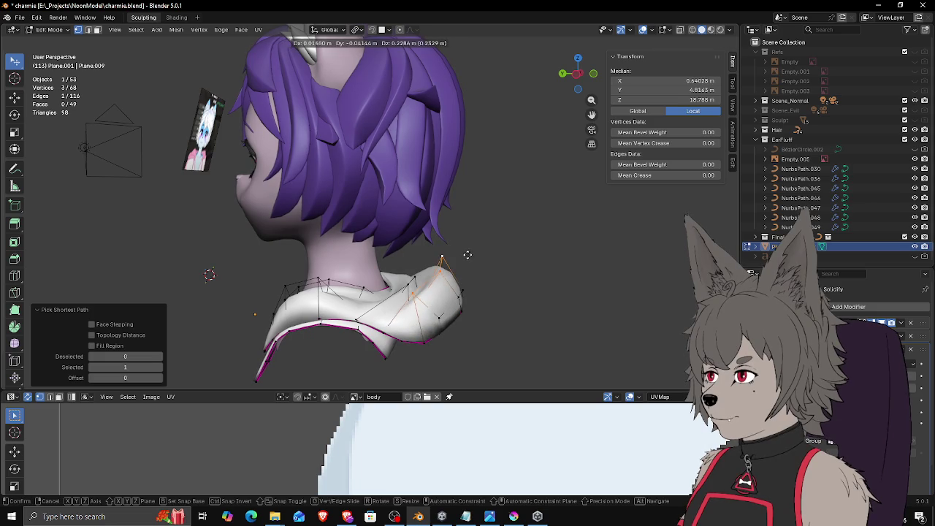
pyautogui.click(467, 256)
pyautogui.click(460, 292)
pyautogui.keyDown('ctrl'); pyautogui.click(439, 259); pyautogui.keyUp('ctrl')
pyautogui.keyDown('ctrl'); pyautogui.click(439, 315); pyautogui.keyUp('ctrl')
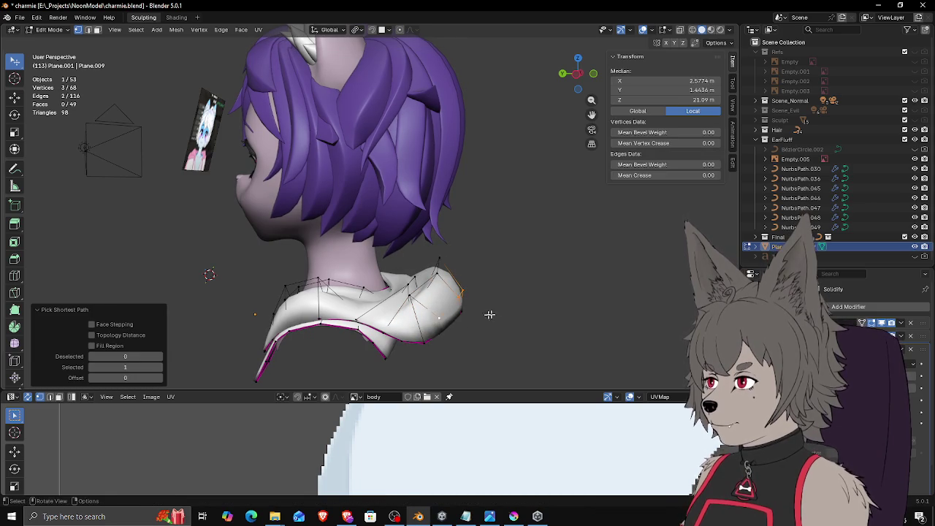
pyautogui.press('g')
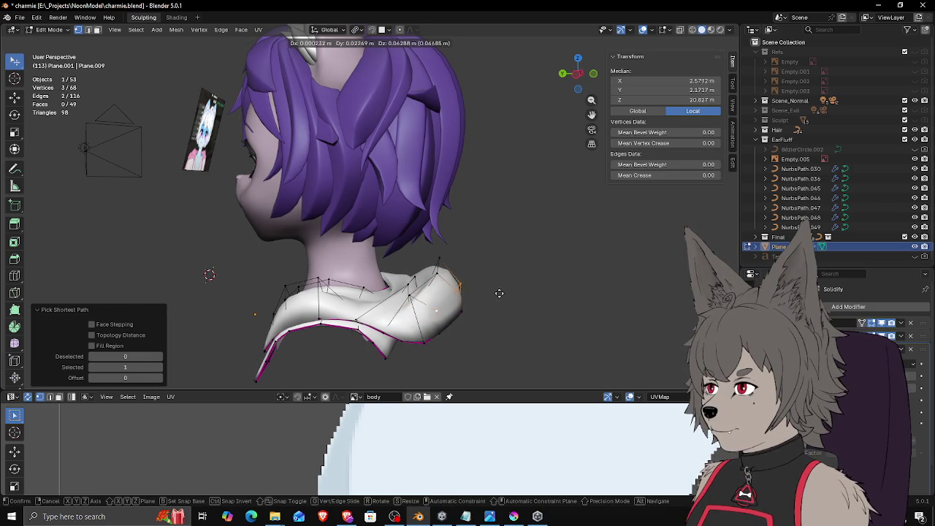
pyautogui.click(500, 293)
# Step: Reposition the collar-top vertex and its neighbours along the side of the neck
pyautogui.moveTo(500, 294); pyautogui.dragTo(493, 295, button='middle')
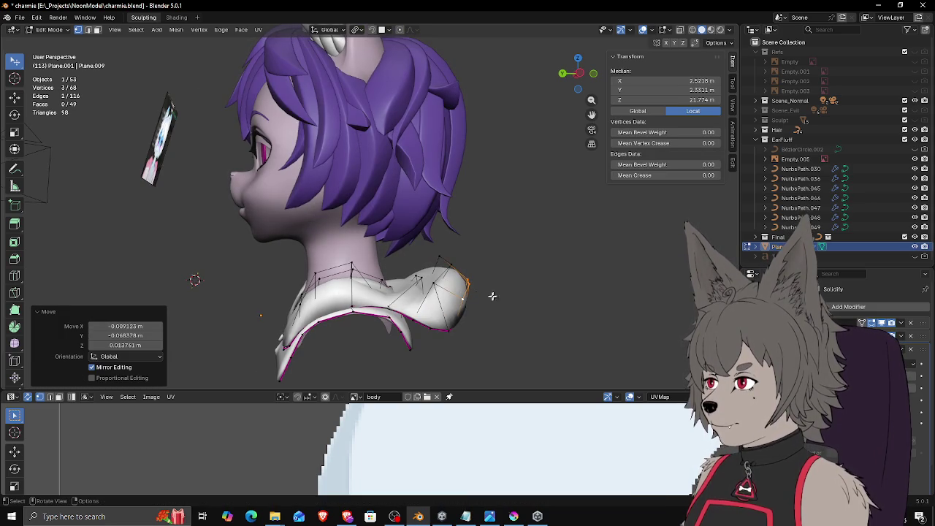
pyautogui.click(446, 261)
pyautogui.press('g')
pyautogui.click(456, 260)
pyautogui.click(436, 255)
pyautogui.press('g')
pyautogui.click(431, 249)
pyautogui.click(428, 251)
pyautogui.press('g')
pyautogui.click(425, 269)
# Step: Adjust the remaining upper collar vertices one by one, working toward the shoulder from the front
pyautogui.click(418, 257)
pyautogui.press('g')
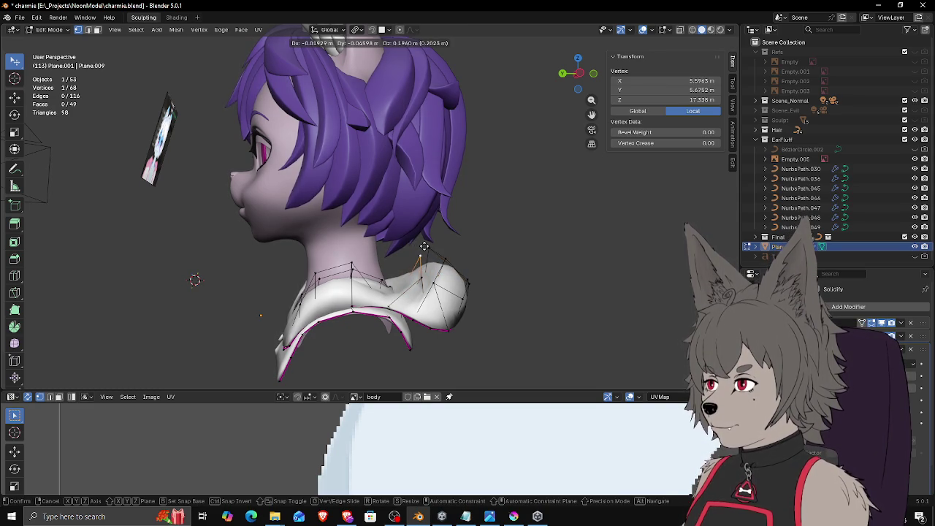
pyautogui.click(423, 245)
pyautogui.click(428, 264)
pyautogui.press('g')
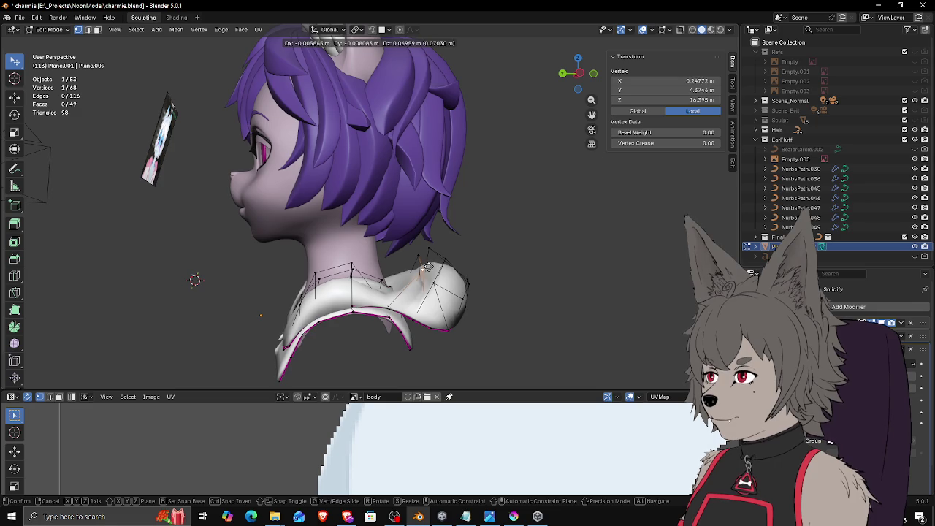
pyautogui.click(428, 267)
pyautogui.moveTo(439, 272); pyautogui.dragTo(510, 286, button='middle')
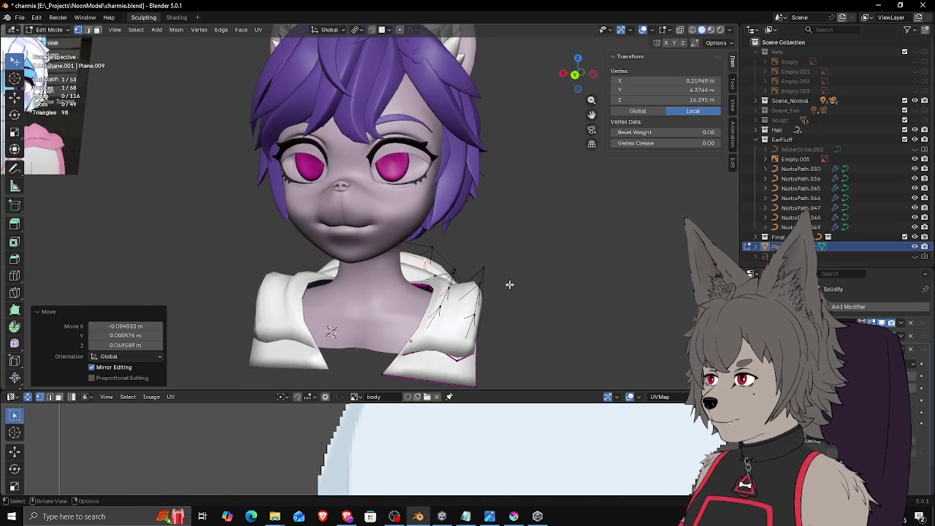
pyautogui.click(438, 254)
pyautogui.press('g')
pyautogui.click(446, 262)
pyautogui.click(447, 264)
pyautogui.press('g')
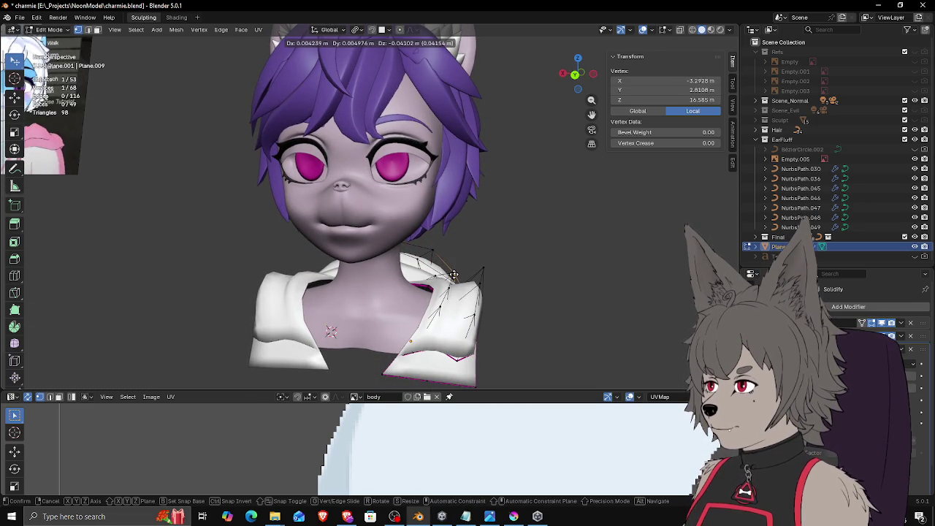
pyautogui.click(463, 273)
# Step: Lift the lower front collar vertices, raising one about 0.014, 0.003, 0.149 m beside the neck
pyautogui.moveTo(463, 274)
pyautogui.mouseDown(button='middle')
pyautogui.moveTo(459, 292)
pyautogui.moveTo(432, 297)
pyautogui.moveTo(467, 304)
pyautogui.moveTo(465, 291)
pyautogui.mouseUp(button='middle')
pyautogui.click(453, 321)
pyautogui.press('g')
pyautogui.click(467, 291)
pyautogui.click(466, 299)
pyautogui.press('g')
pyautogui.click(468, 307)
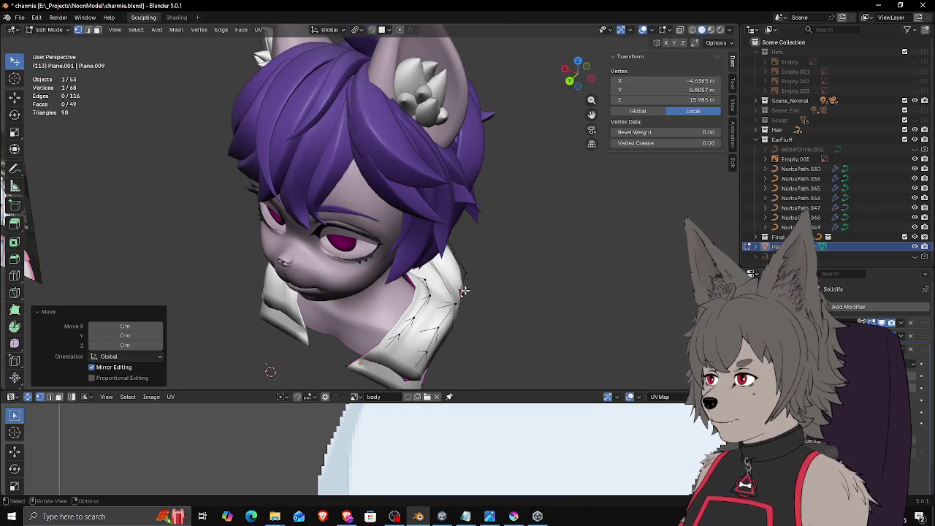
pyautogui.click(465, 291)
# Step: Reposition two collar vertices, then return to Object Mode
pyautogui.press('g')
pyautogui.moveTo(489, 287)
pyautogui.keyDown('alt'); pyautogui.mouseDown(button='middle')
pyautogui.moveTo(478, 294)
pyautogui.moveTo(454, 272)
pyautogui.moveTo(438, 282)
pyautogui.moveTo(474, 263)
pyautogui.moveTo(489, 283)
pyautogui.moveTo(501, 269)
pyautogui.moveTo(468, 271)
pyautogui.moveTo(442, 248)
pyautogui.moveTo(452, 267)
pyautogui.mouseUp(button='middle'); pyautogui.keyUp('alt')
pyautogui.click(482, 289)
pyautogui.press('g')
pyautogui.click(469, 263)
pyautogui.press('Tab')
pyautogui.press('Tab')
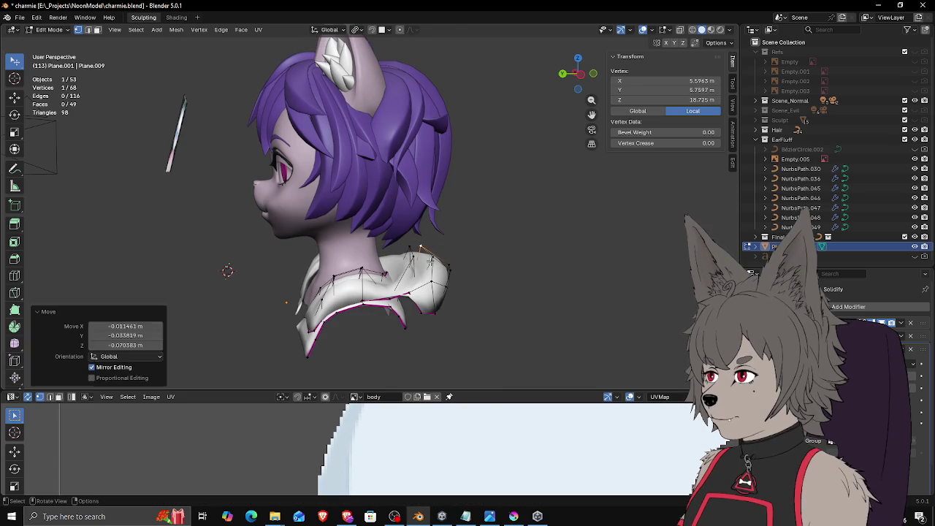
# Step: Pull a shoulder-flap vertex of the collar into place over several small moves
pyautogui.click(453, 266)
pyautogui.click(454, 264)
pyautogui.click(452, 266)
pyautogui.moveTo(453, 265)
pyautogui.mouseDown(button='middle')
pyautogui.moveTo(455, 296)
pyautogui.moveTo(445, 283)
pyautogui.mouseUp(button='middle')
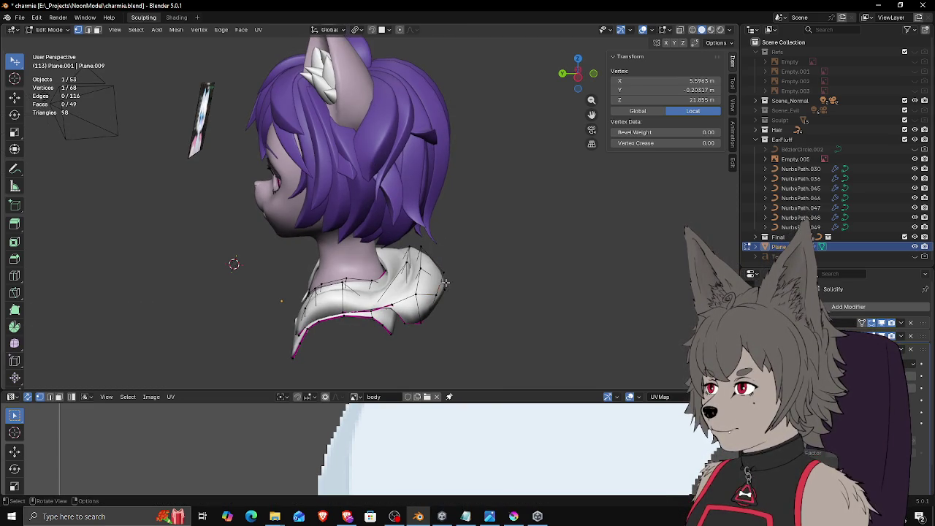
pyautogui.press('g')
pyautogui.click(460, 292)
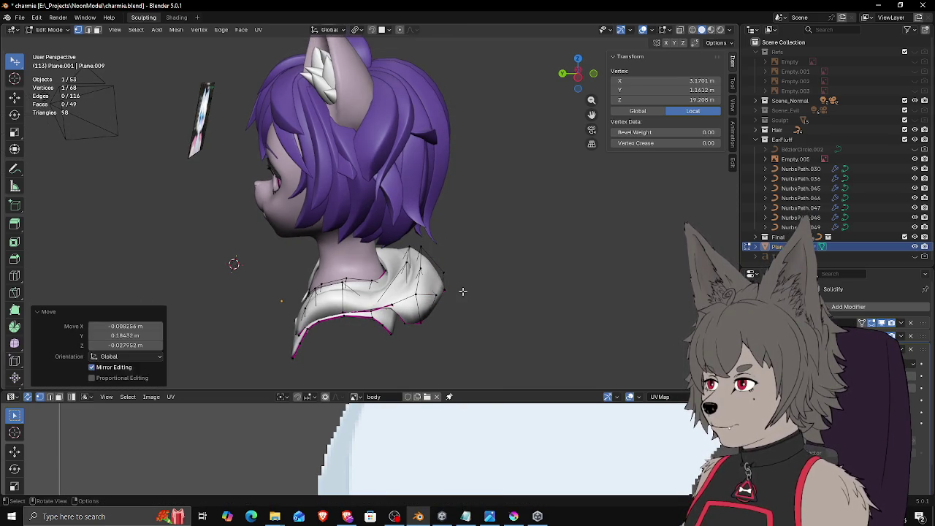
pyautogui.press('g')
pyautogui.click(442, 295)
pyautogui.press('g')
pyautogui.click(442, 285)
pyautogui.press('g')
pyautogui.click(438, 293)
# Step: Refine the shoulder-flap collar vertices further so they hug the shoulder
pyautogui.moveTo(438, 292); pyautogui.dragTo(453, 289, button='middle')
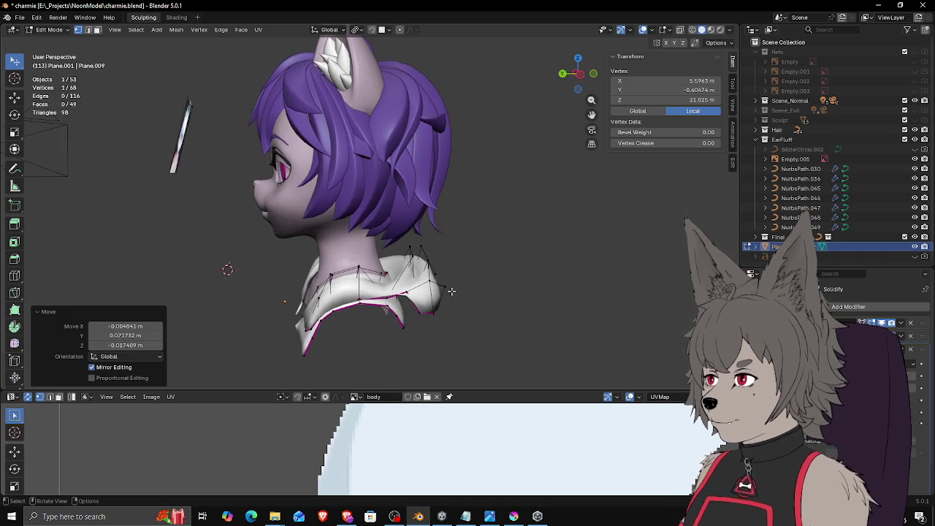
pyautogui.press('g')
pyautogui.click(435, 308)
pyautogui.press('g')
pyautogui.click(438, 309)
pyautogui.press('g')
pyautogui.click(438, 307)
pyautogui.press('g')
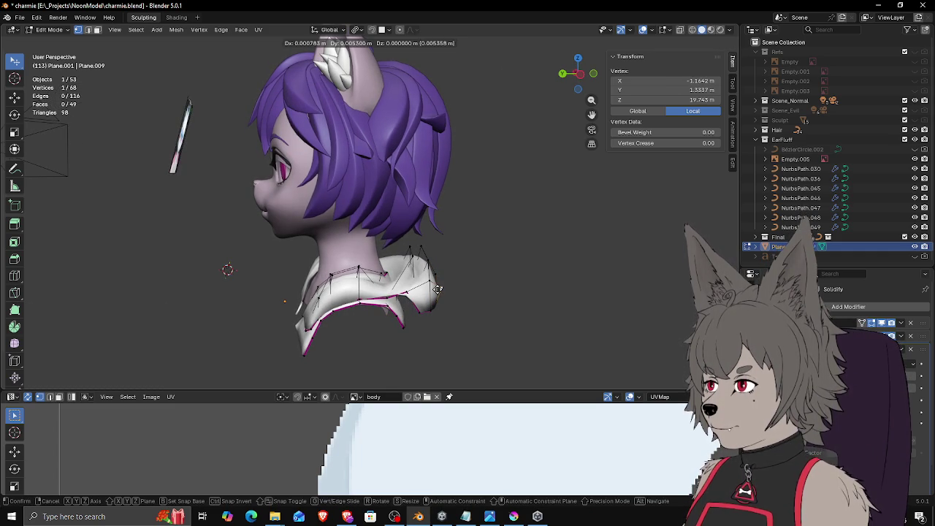
pyautogui.click(443, 288)
# Step: Move a front collar vertex closer to the neck in two adjustments
pyautogui.moveTo(442, 288)
pyautogui.mouseDown(button='middle')
pyautogui.moveTo(510, 278)
pyautogui.moveTo(409, 248)
pyautogui.mouseUp(button='middle')
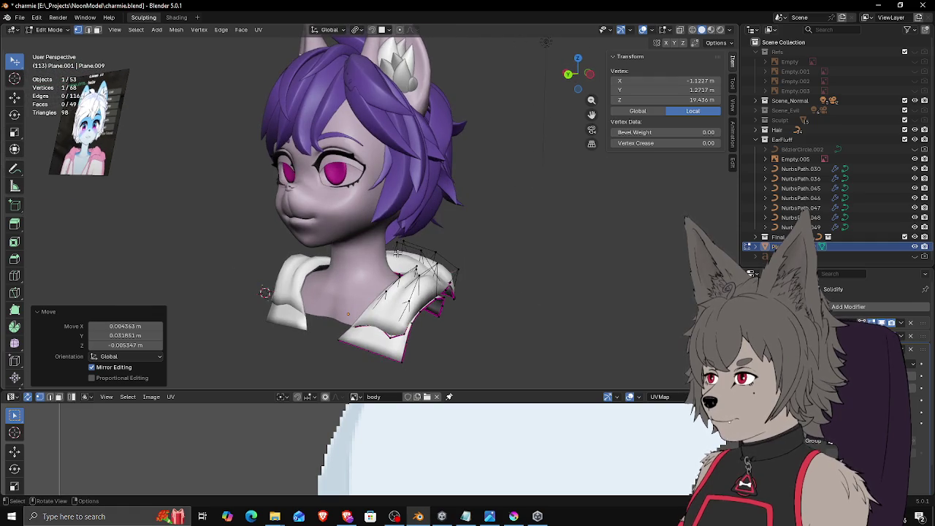
pyautogui.click(398, 242)
pyautogui.press('g')
pyautogui.click(428, 253)
pyautogui.press('g')
pyautogui.click(431, 252)
# Step: From a front view, nudge three more collar vertices, then exit to Object Mode and deselect
pyautogui.moveTo(431, 253)
pyautogui.mouseDown(button='middle')
pyautogui.moveTo(468, 261)
pyautogui.moveTo(431, 259)
pyautogui.moveTo(438, 262)
pyautogui.moveTo(424, 287)
pyautogui.moveTo(426, 266)
pyautogui.moveTo(489, 257)
pyautogui.moveTo(459, 271)
pyautogui.moveTo(427, 272)
pyautogui.moveTo(495, 252)
pyautogui.moveTo(466, 262)
pyautogui.moveTo(480, 245)
pyautogui.moveTo(446, 259)
pyautogui.moveTo(528, 268)
pyautogui.moveTo(501, 265)
pyautogui.moveTo(511, 259)
pyautogui.mouseUp(button='middle')
pyautogui.scroll(-4, 468, 261)
pyautogui.scroll(2, 431, 260)
pyautogui.scroll(2, 438, 262)
pyautogui.press('g')
pyautogui.click(425, 247)
pyautogui.press('g')
pyautogui.click(453, 265)
pyautogui.press('g')
pyautogui.click(407, 245)
pyautogui.press('Tab')
pyautogui.click(481, 256)
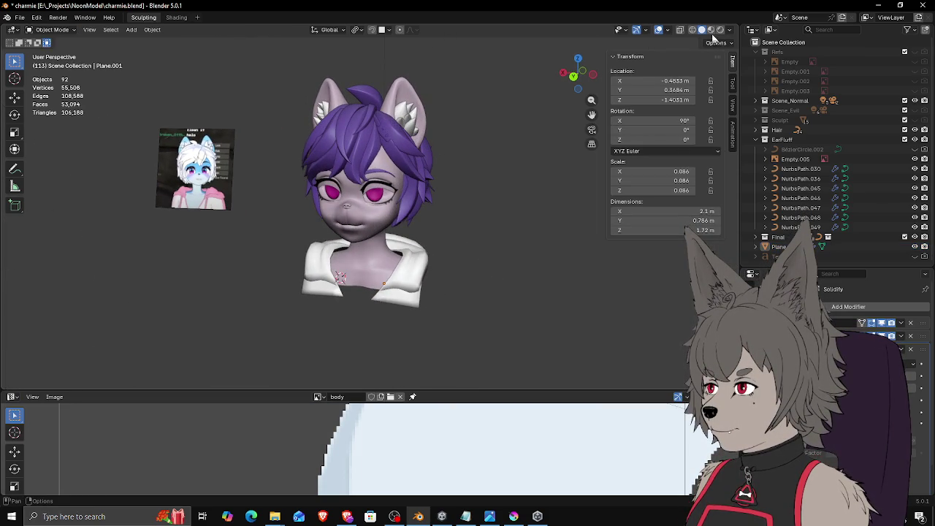
# Step: Switch to Material Preview shading and shift the collar vertically along Z
pyautogui.click(710, 31)
pyautogui.moveTo(519, 193); pyautogui.dragTo(558, 193, button='middle')
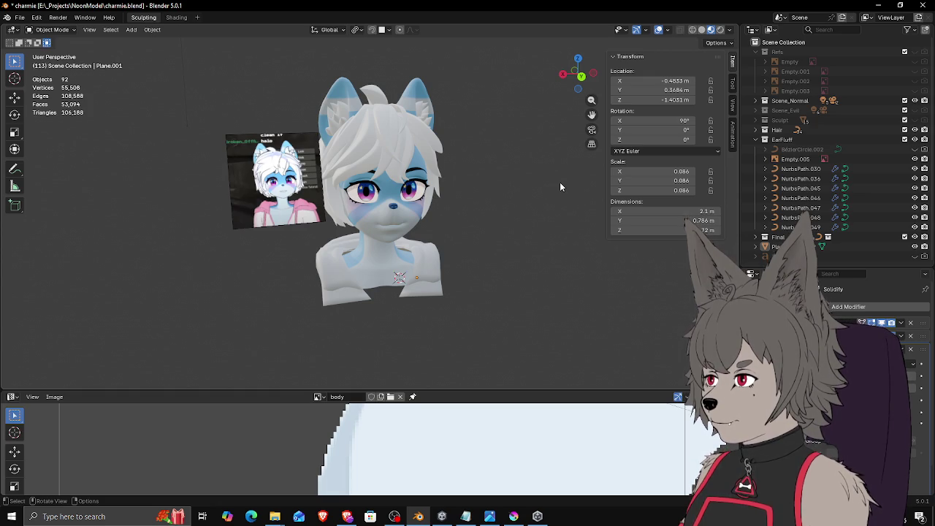
pyautogui.moveTo(427, 223)
pyautogui.mouseDown(button='middle')
pyautogui.moveTo(436, 202)
pyautogui.moveTo(419, 226)
pyautogui.moveTo(385, 178)
pyautogui.moveTo(486, 224)
pyautogui.moveTo(468, 234)
pyautogui.mouseUp(button='middle')
pyautogui.moveTo(415, 245); pyautogui.dragTo(461, 239, button='middle')
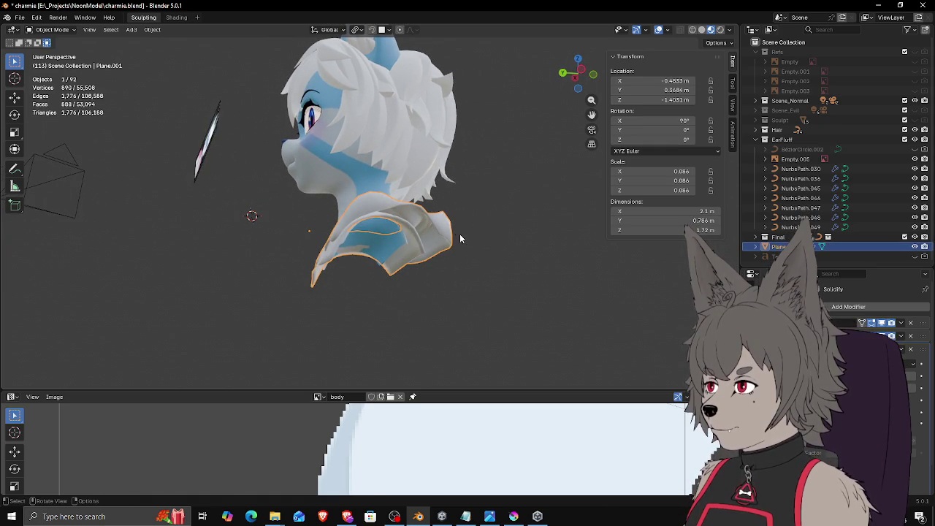
pyautogui.press('g')
pyautogui.press('z')
pyautogui.click(456, 232)
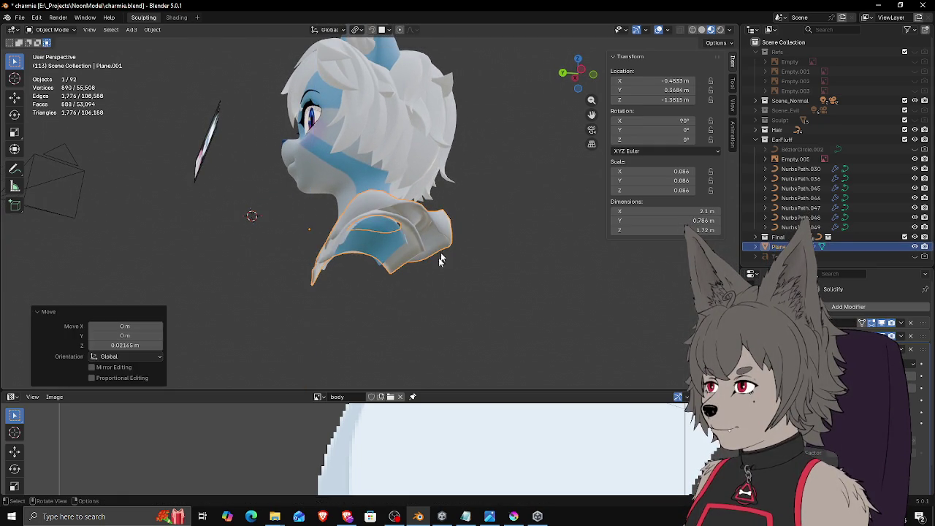
pyautogui.click(411, 283)
# Step: Move the collar Plane.001 along Y for depth, then adjust its height along Z
pyautogui.moveTo(411, 283); pyautogui.dragTo(401, 277, button='middle')
pyautogui.click(397, 233)
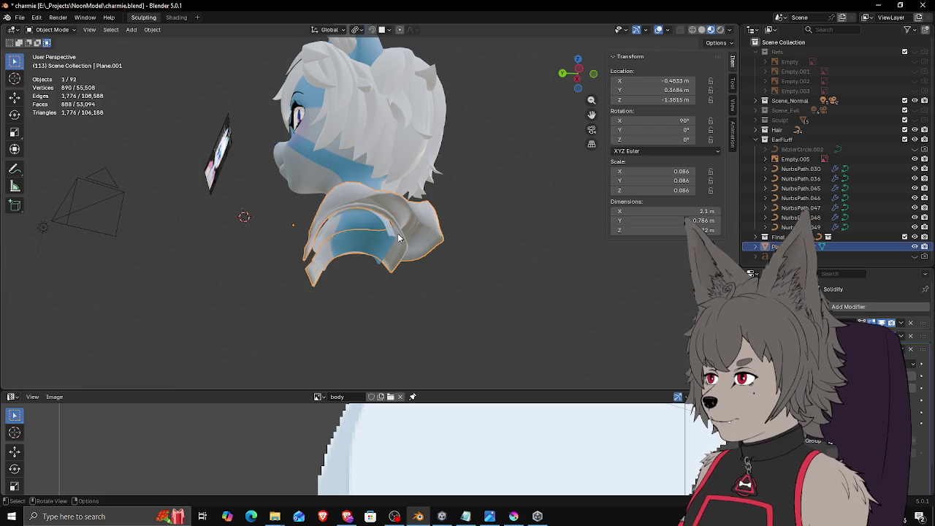
pyautogui.press('g')
pyautogui.press('y')
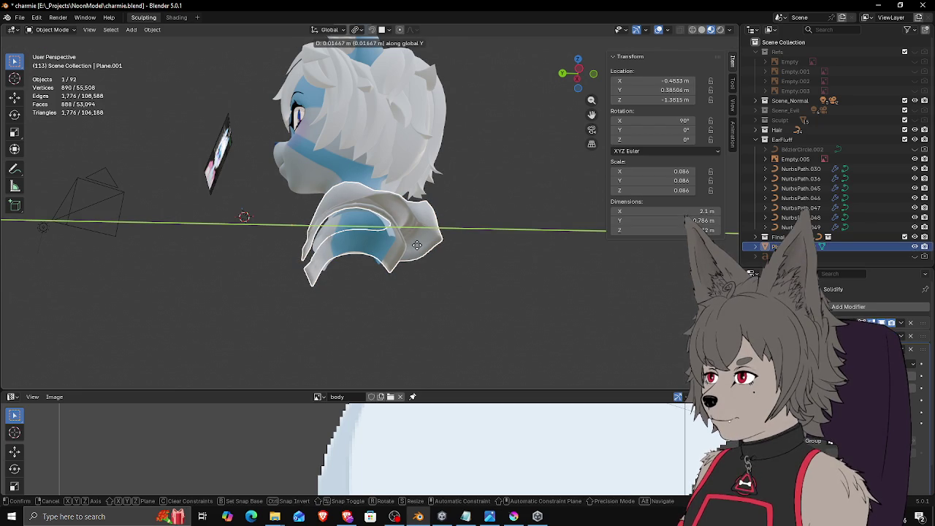
pyautogui.click(417, 245)
pyautogui.moveTo(424, 248)
pyautogui.mouseDown(button='middle')
pyautogui.moveTo(517, 277)
pyautogui.moveTo(522, 264)
pyautogui.moveTo(481, 254)
pyautogui.mouseUp(button='middle')
pyautogui.press('g')
pyautogui.press('z')
pyautogui.click(516, 278)
# Step: Lower the collar along Z in several passes to a final Z location of -1.4154 m
pyautogui.click(566, 281)
pyautogui.press('z')
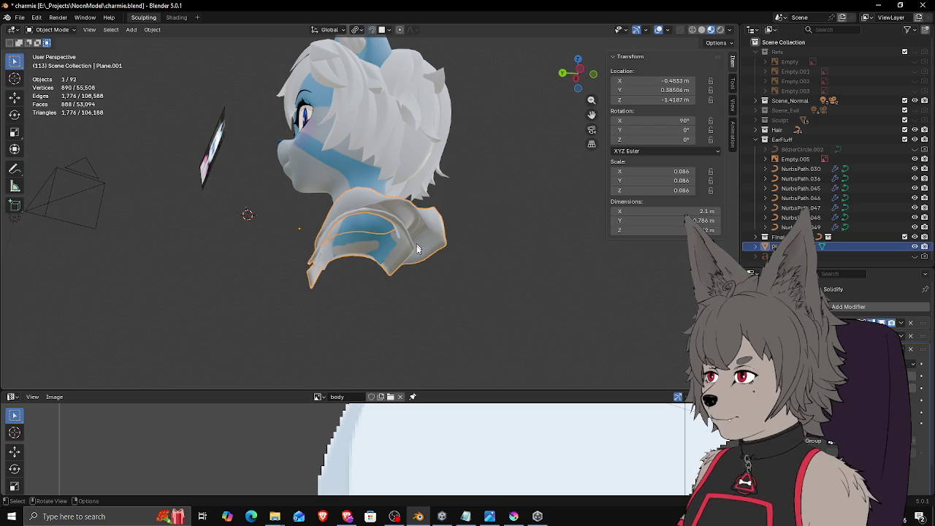
pyautogui.press('g')
pyautogui.press('z')
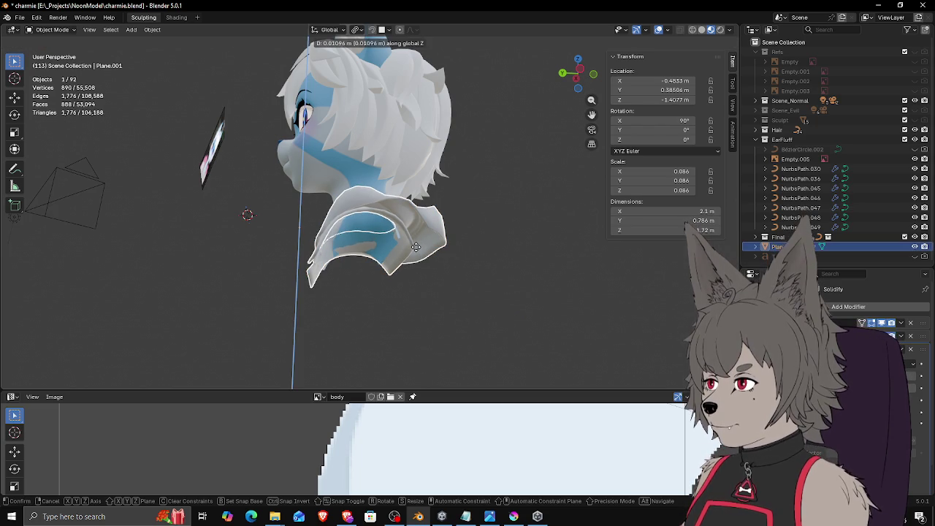
pyautogui.click(415, 245)
pyautogui.moveTo(431, 259); pyautogui.dragTo(527, 282, button='middle')
pyautogui.press('g')
pyautogui.press('z')
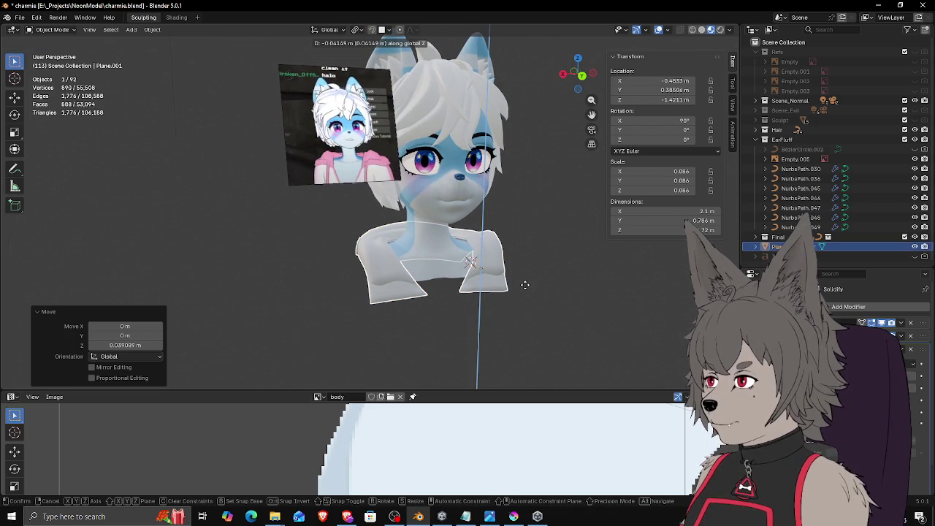
pyautogui.click(524, 285)
pyautogui.moveTo(563, 294)
pyautogui.mouseDown(button='middle')
pyautogui.moveTo(516, 307)
pyautogui.moveTo(566, 308)
pyautogui.moveTo(473, 281)
pyautogui.mouseUp(button='middle')
pyautogui.press('z')
pyautogui.click(532, 292)
pyautogui.moveTo(532, 292)
pyautogui.mouseDown(button='middle')
pyautogui.moveTo(563, 301)
pyautogui.moveTo(491, 287)
pyautogui.moveTo(531, 271)
pyautogui.mouseUp(button='middle')
pyautogui.click(721, 29)
# Step: Select the right-shoulder collar piece and enter Edit Mode on it
pyautogui.moveTo(506, 214); pyautogui.dragTo(420, 222, button='middle')
pyautogui.scroll(2, 419, 223)
pyautogui.scroll(1, 333, 261)
pyautogui.click(333, 264)
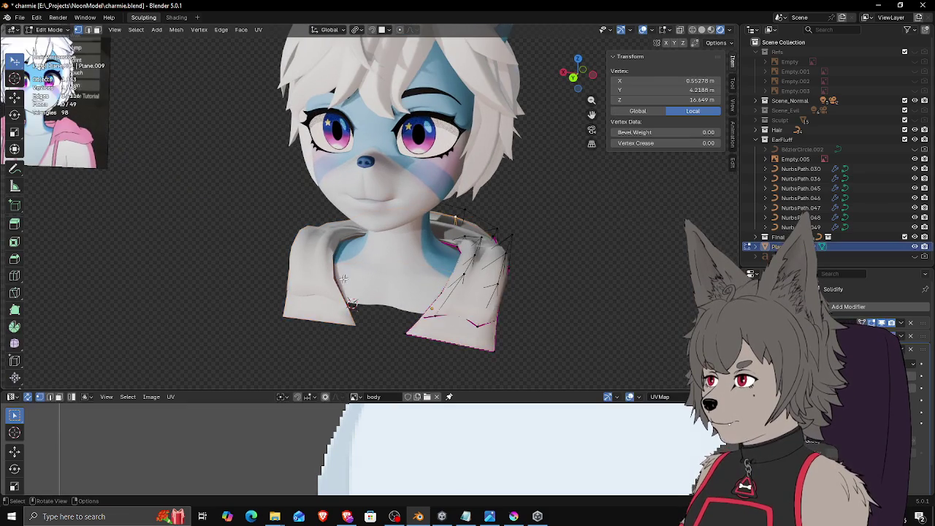
pyautogui.press('Tab')
pyautogui.scroll(1, 352, 286)
pyautogui.moveTo(459, 312)
pyautogui.mouseDown(button='middle')
pyautogui.moveTo(483, 310)
pyautogui.moveTo(526, 261)
pyautogui.mouseUp(button='middle')
# Step: Tuck the front collar vertices closer around the neck
pyautogui.press('g')
pyautogui.click(495, 305)
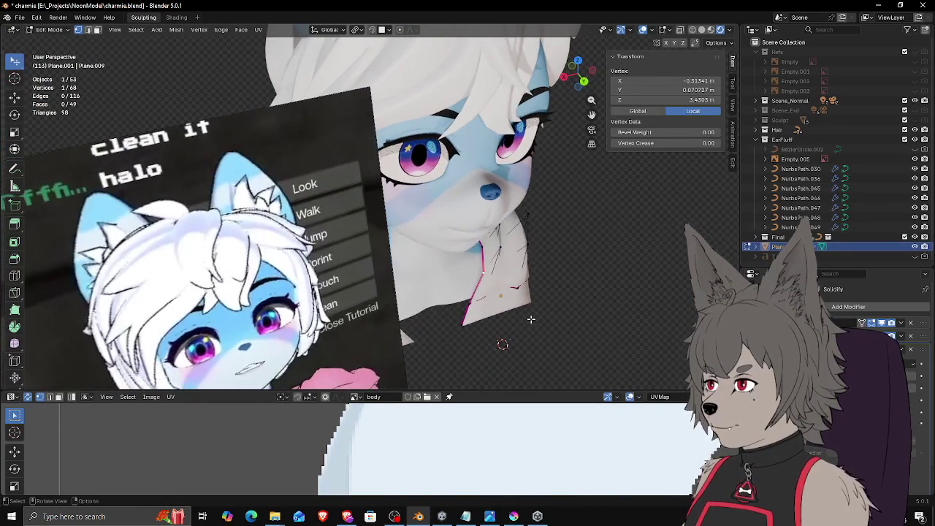
pyautogui.press('g')
pyautogui.click(503, 262)
pyautogui.moveTo(490, 251)
pyautogui.mouseDown(button='middle')
pyautogui.moveTo(495, 232)
pyautogui.moveTo(427, 274)
pyautogui.moveTo(537, 306)
pyautogui.mouseUp(button='middle')
pyautogui.press('g')
pyautogui.click(447, 294)
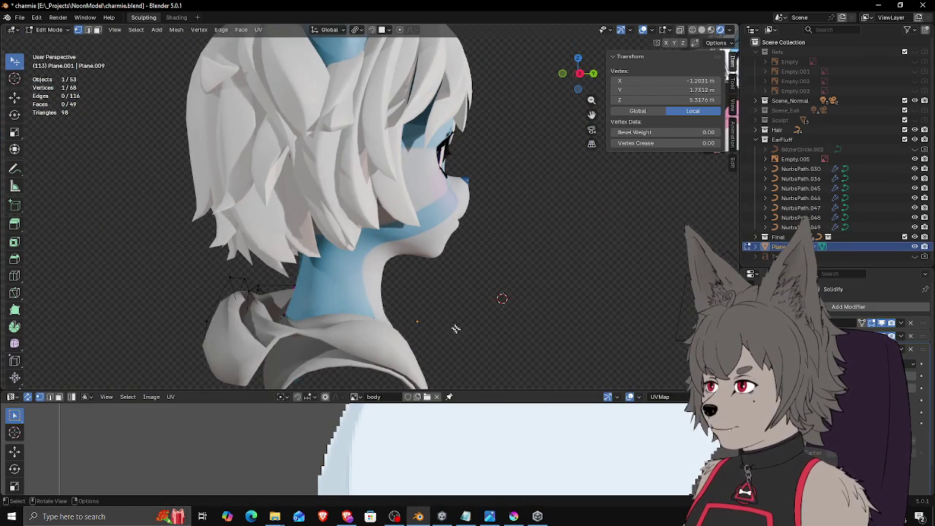
# Step: Reposition another collar vertex around the side of the neck in three adjustments
pyautogui.scroll(3, 453, 325)
pyautogui.scroll(3, 454, 334)
pyautogui.moveTo(454, 330)
pyautogui.mouseDown(button='middle')
pyautogui.moveTo(417, 233)
pyautogui.moveTo(412, 249)
pyautogui.moveTo(442, 254)
pyautogui.moveTo(402, 317)
pyautogui.mouseUp(button='middle')
pyautogui.click(411, 250)
pyautogui.press('g')
pyautogui.click(445, 258)
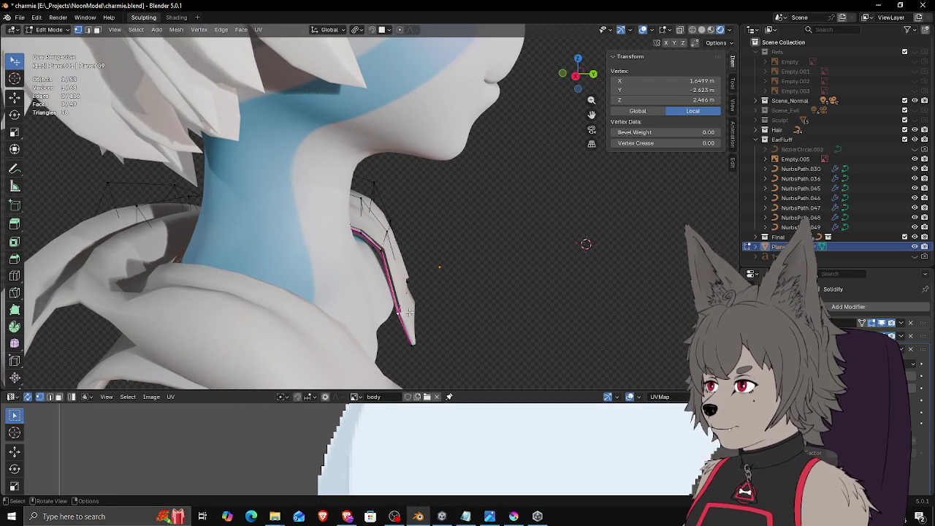
pyautogui.press('g')
pyautogui.click(400, 286)
pyautogui.press('g')
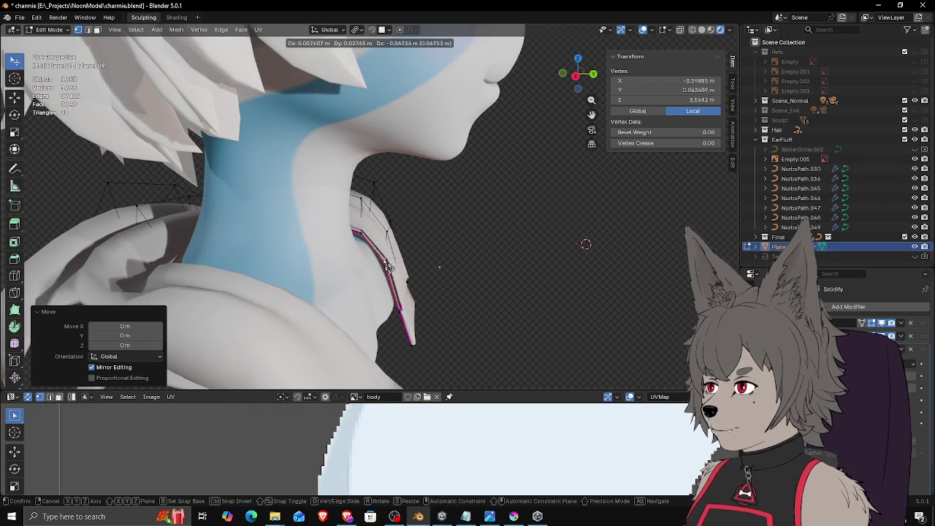
pyautogui.click(391, 269)
# Step: Pull the neighbouring collar edge vertices tighter against the neck
pyautogui.click(365, 232)
pyautogui.press('g')
pyautogui.click(370, 236)
pyautogui.press('g')
pyautogui.click(370, 236)
pyautogui.moveTo(371, 236)
pyautogui.mouseDown(button='middle')
pyautogui.moveTo(348, 249)
pyautogui.moveTo(398, 231)
pyautogui.moveTo(346, 252)
pyautogui.mouseUp(button='middle')
pyautogui.click(374, 230)
pyautogui.press('g')
pyautogui.click(390, 232)
pyautogui.press('g')
pyautogui.click(409, 232)
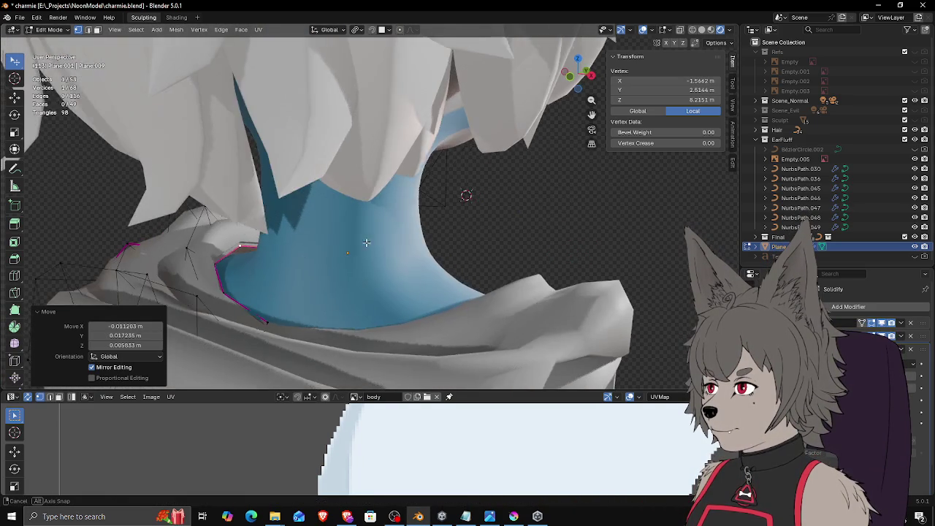
pyautogui.press('Escape')
# Step: Adjust a collar vertex behind the neck, then return to Object Mode
pyautogui.click(220, 264)
pyautogui.press('g')
pyautogui.click(219, 264)
pyautogui.moveTo(209, 265); pyautogui.dragTo(538, 273, button='middle')
pyautogui.scroll(-3, 549, 273)
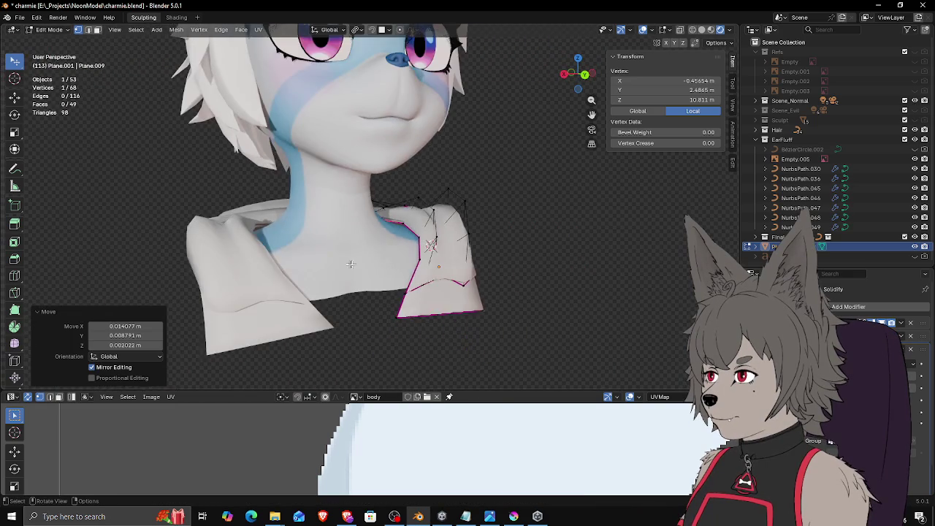
pyautogui.press('Tab')
pyautogui.moveTo(373, 277)
pyautogui.mouseDown(button='middle')
pyautogui.moveTo(502, 301)
pyautogui.moveTo(462, 205)
pyautogui.moveTo(481, 231)
pyautogui.mouseUp(button='middle')
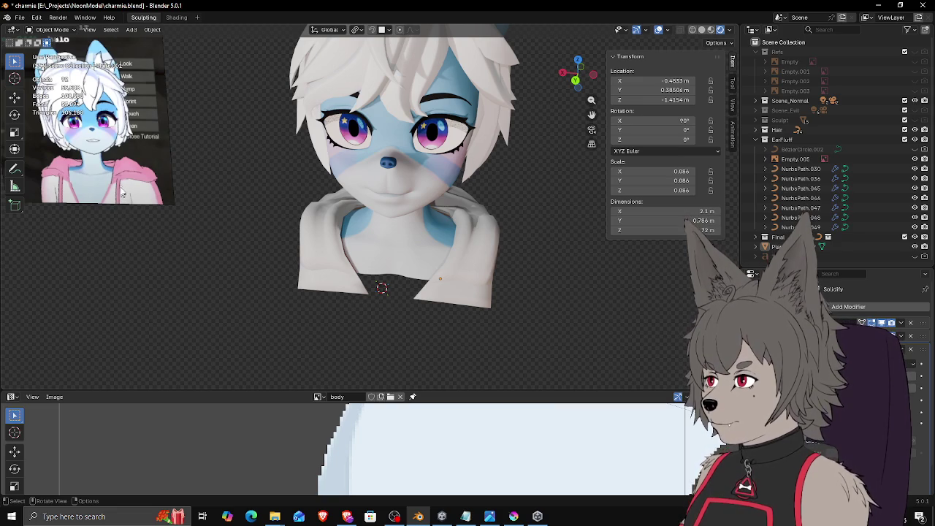
# Step: Zoom in on the pink hoodie and put the selected collar piece into Edit Mode
pyautogui.moveTo(129, 207); pyautogui.dragTo(182, 164, button='middle')
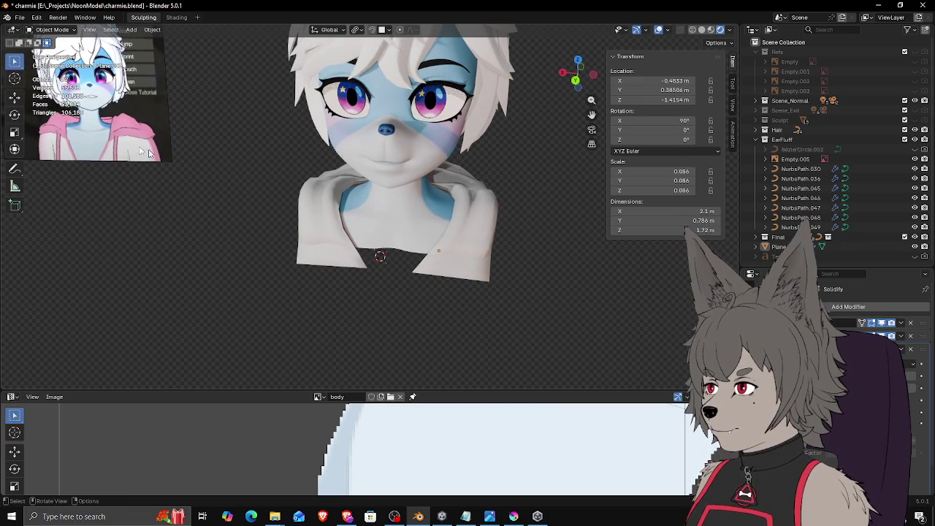
pyautogui.keyDown('shift'); pyautogui.moveTo(338, 226); pyautogui.dragTo(339, 206, button='middle'); pyautogui.keyUp('shift')
pyautogui.scroll(-1, 339, 205)
pyautogui.scroll(-5, 242, 189)
pyautogui.scroll(-2, 189, 219)
pyautogui.moveTo(185, 222)
pyautogui.mouseDown(button='middle')
pyautogui.moveTo(301, 215)
pyautogui.moveTo(409, 292)
pyautogui.mouseUp(button='middle')
pyautogui.scroll(-3, 472, 317)
pyautogui.scroll(-2, 577, 271)
pyautogui.scroll(-2, 511, 250)
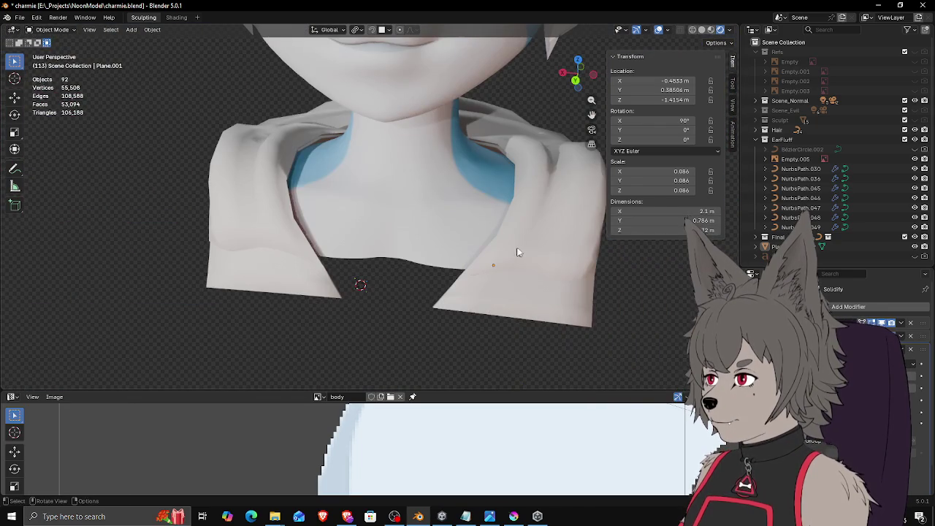
pyautogui.click(511, 250)
pyautogui.press('Tab')
# Step: Nudge the right collar flap's rim vertex about 0.0017 m in X and 0.0005 m in Y
pyautogui.moveTo(509, 251); pyautogui.dragTo(507, 253, button='middle')
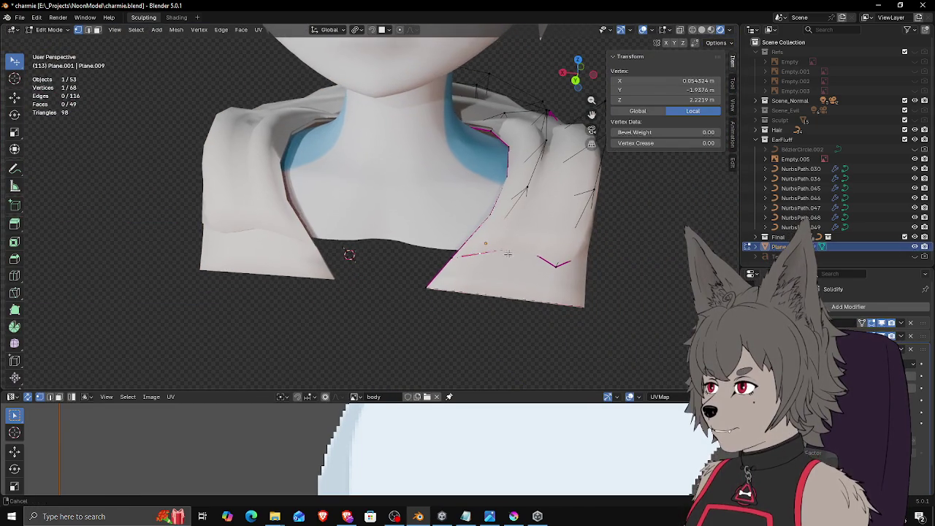
pyautogui.scroll(-5, 508, 253)
pyautogui.scroll(3, 382, 249)
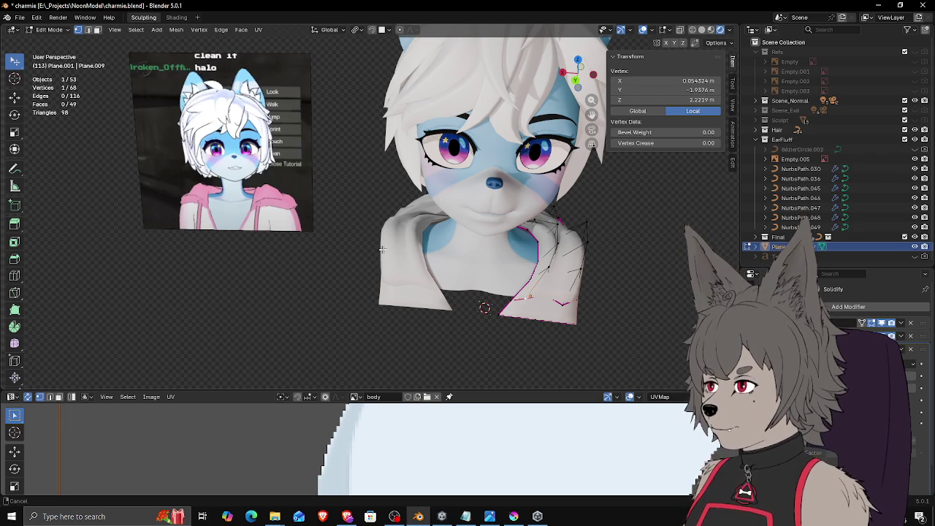
pyautogui.press('Tab')
pyautogui.moveTo(367, 229)
pyautogui.keyDown('shift'); pyautogui.mouseDown(button='middle')
pyautogui.moveTo(534, 244)
pyautogui.moveTo(489, 224)
pyautogui.moveTo(507, 226)
pyautogui.moveTo(505, 234)
pyautogui.mouseUp(button='middle'); pyautogui.keyUp('shift')
pyautogui.scroll(4, 507, 254)
pyautogui.scroll(2, 508, 254)
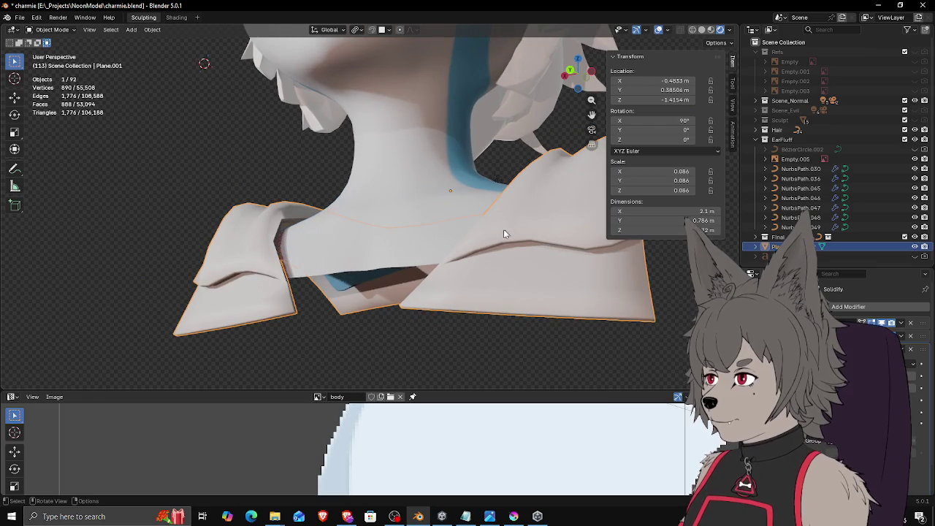
pyautogui.press('Tab')
pyautogui.press('g')
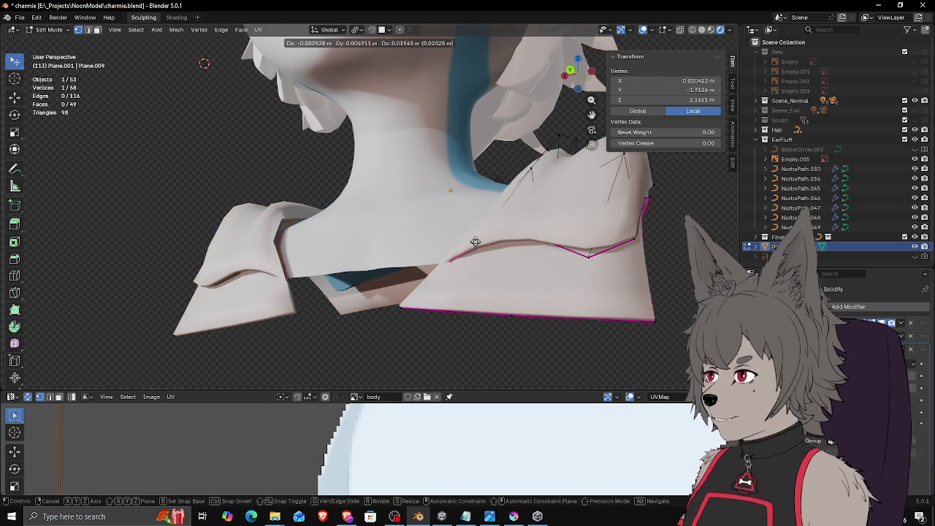
pyautogui.click(476, 237)
pyautogui.moveTo(476, 237); pyautogui.dragTo(521, 254, button='middle')
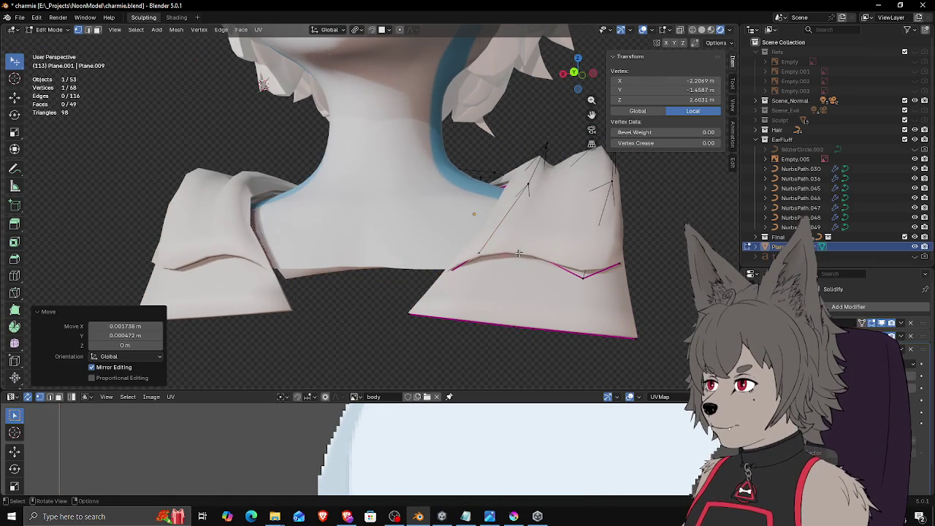